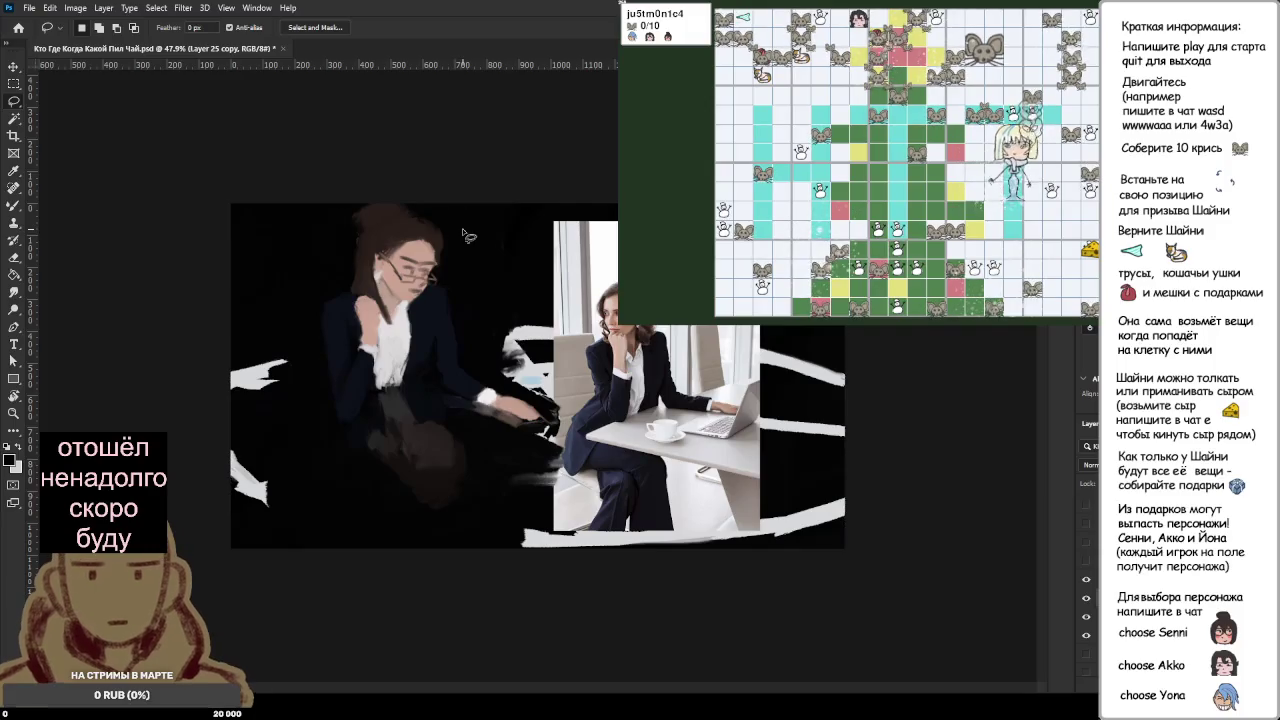
Step: Lasso the painted woman and cut her area out of the black cover layer on Layer 27
{"action": "mouse_move", "coordinate": [448, 215]}
{"action": "left_mouse_down"}
{"action": "mouse_move", "coordinate": [550, 422]}
{"action": "mouse_move", "coordinate": [485, 472]}
{"action": "mouse_move", "coordinate": [340, 490]}
{"action": "mouse_move", "coordinate": [290, 255]}
{"action": "mouse_move", "coordinate": [428, 203]}
{"action": "mouse_move", "coordinate": [452, 220]}
{"action": "left_mouse_up"}
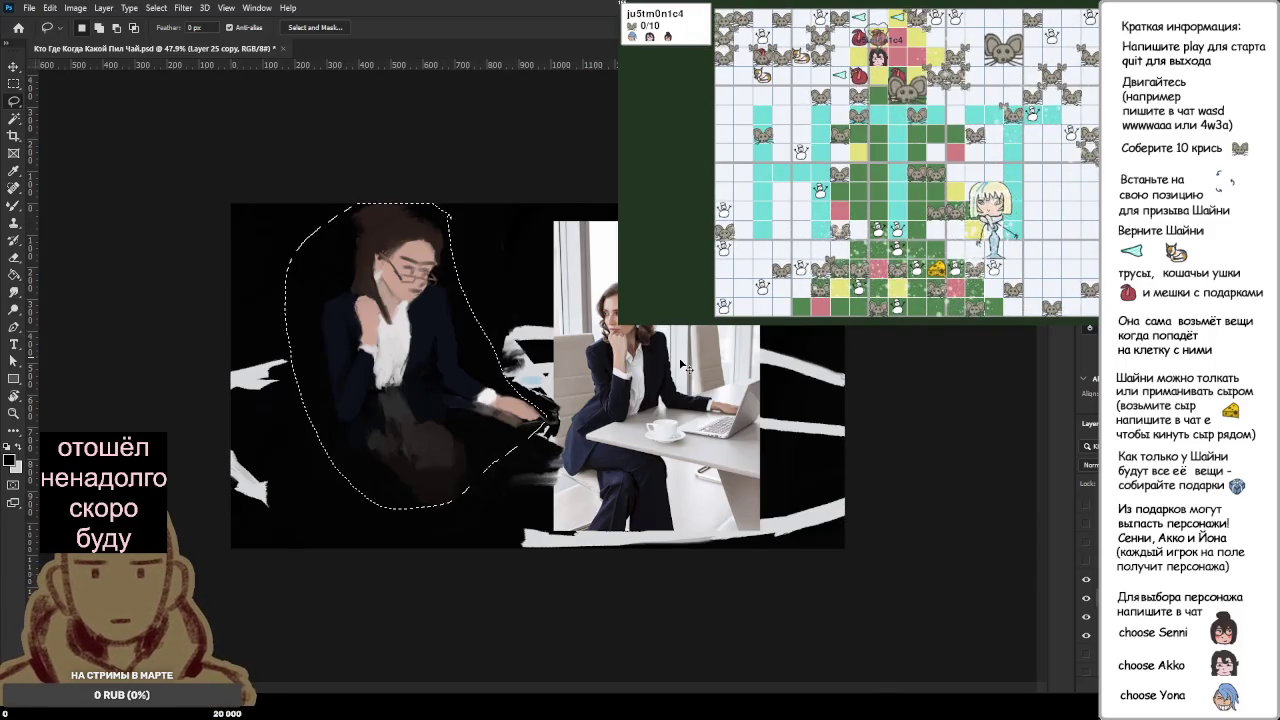
{"action": "left_click", "coordinate": [1087, 604]}
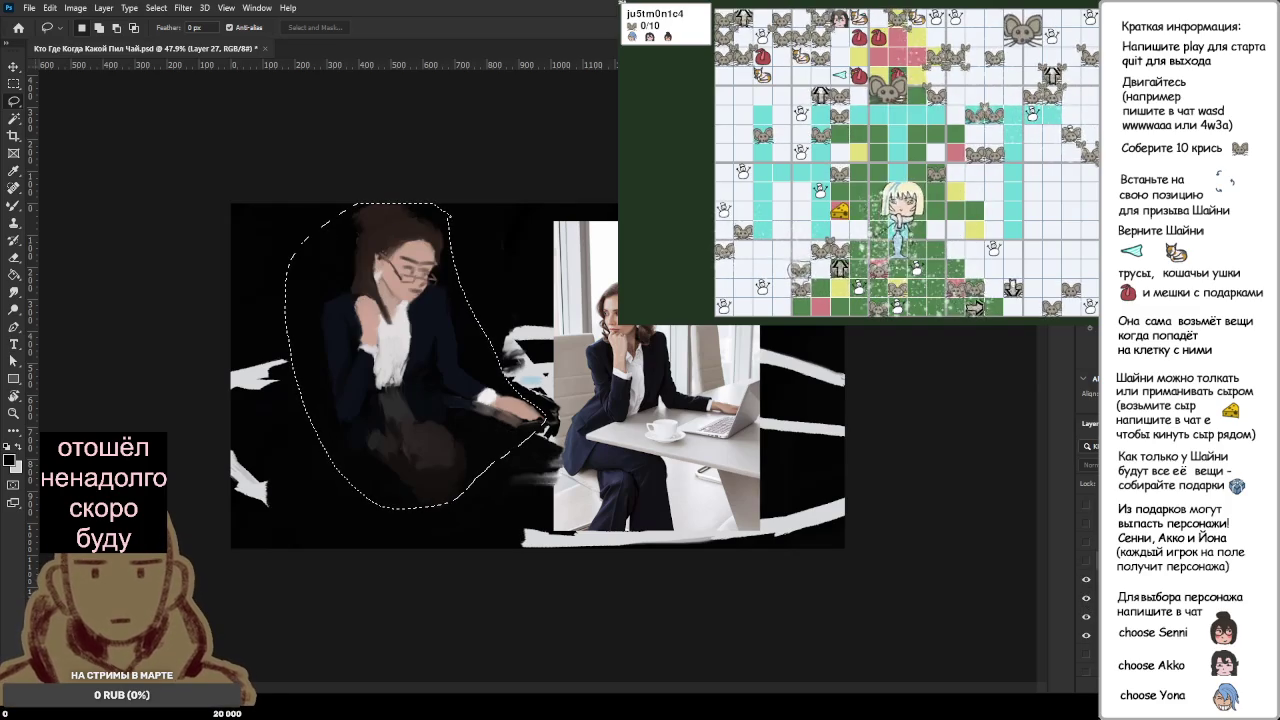
{"action": "left_click", "coordinate": [1086, 561]}
{"action": "key", "text": "ctrl+j"}
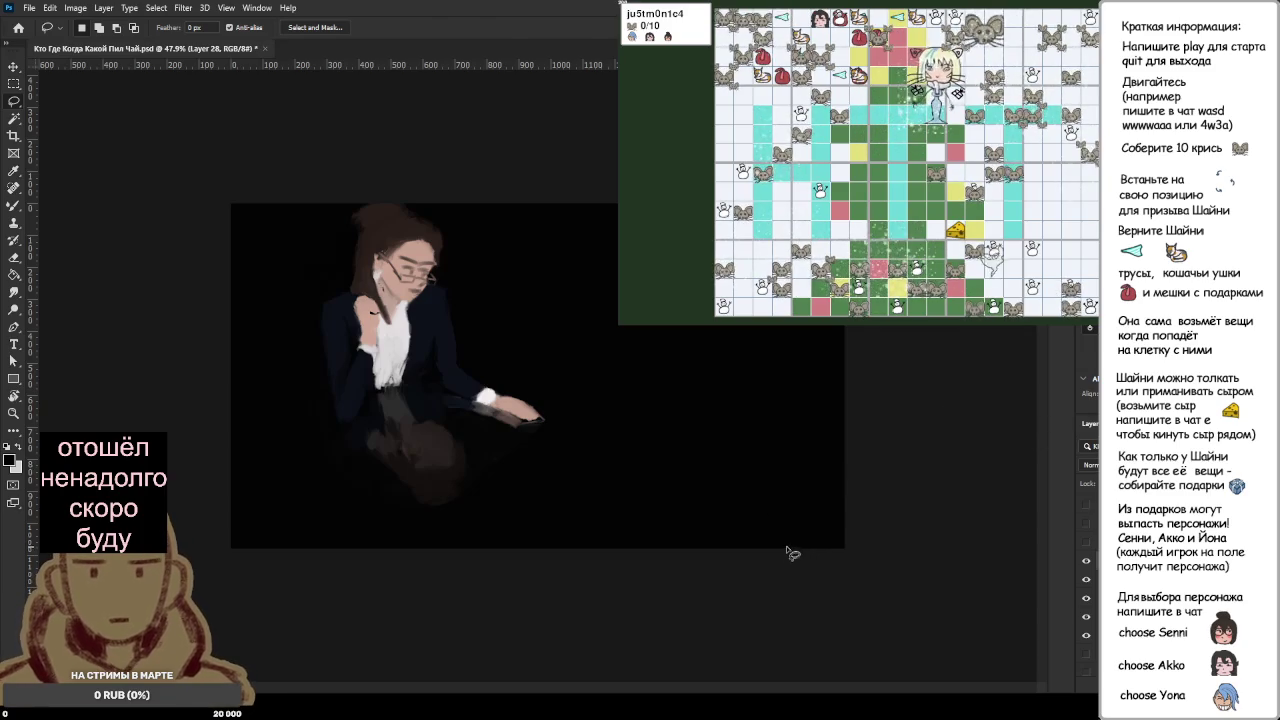
{"action": "key", "text": "b"}
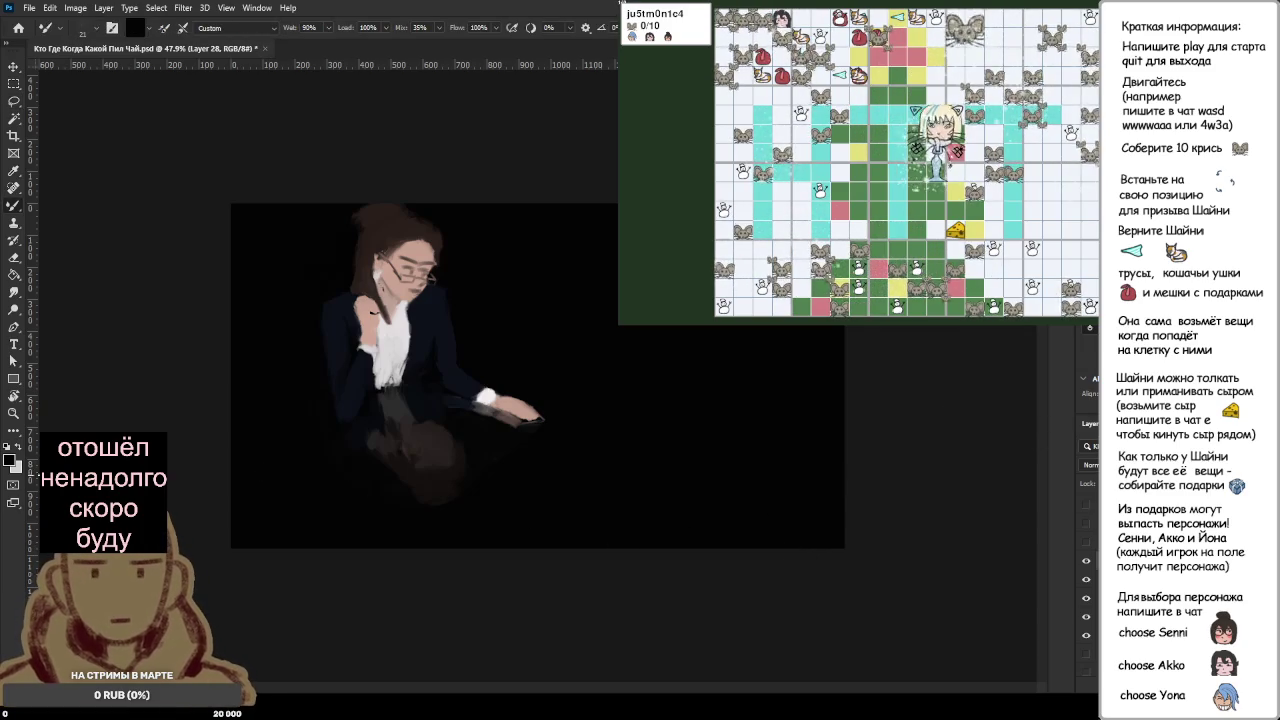
{"action": "left_click", "coordinate": [18, 447]}
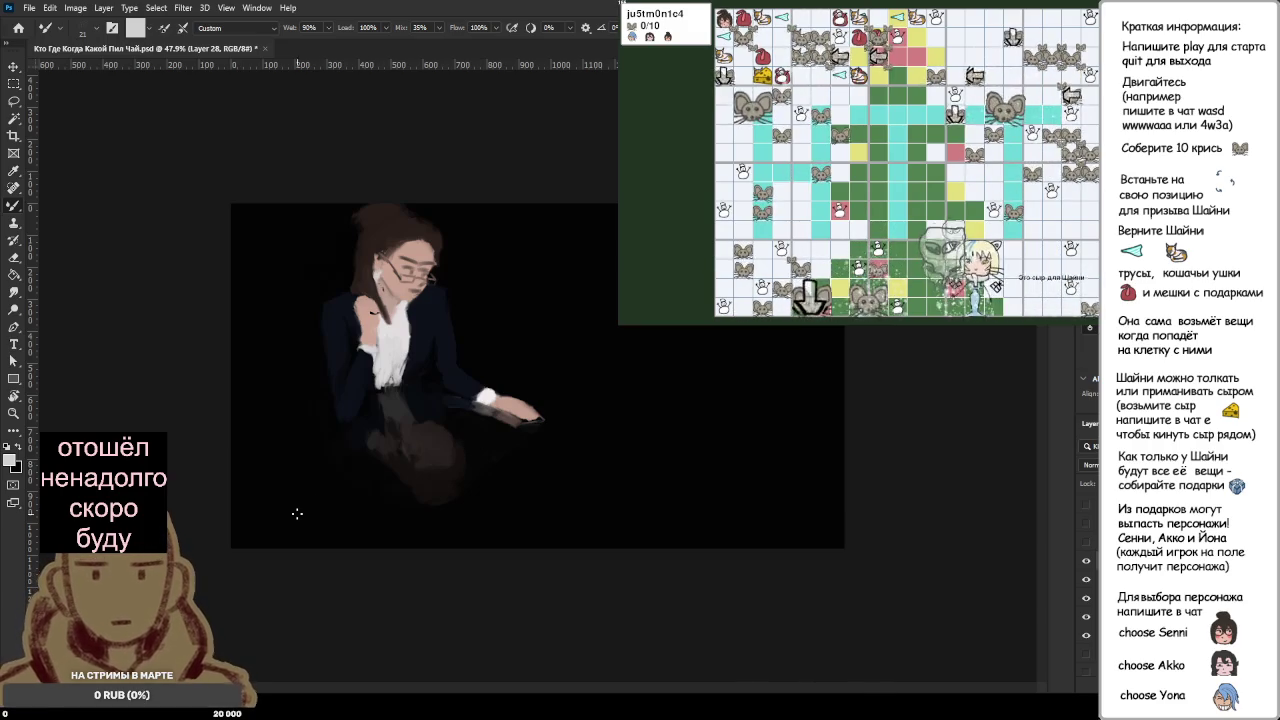
{"action": "key", "text": "e"}
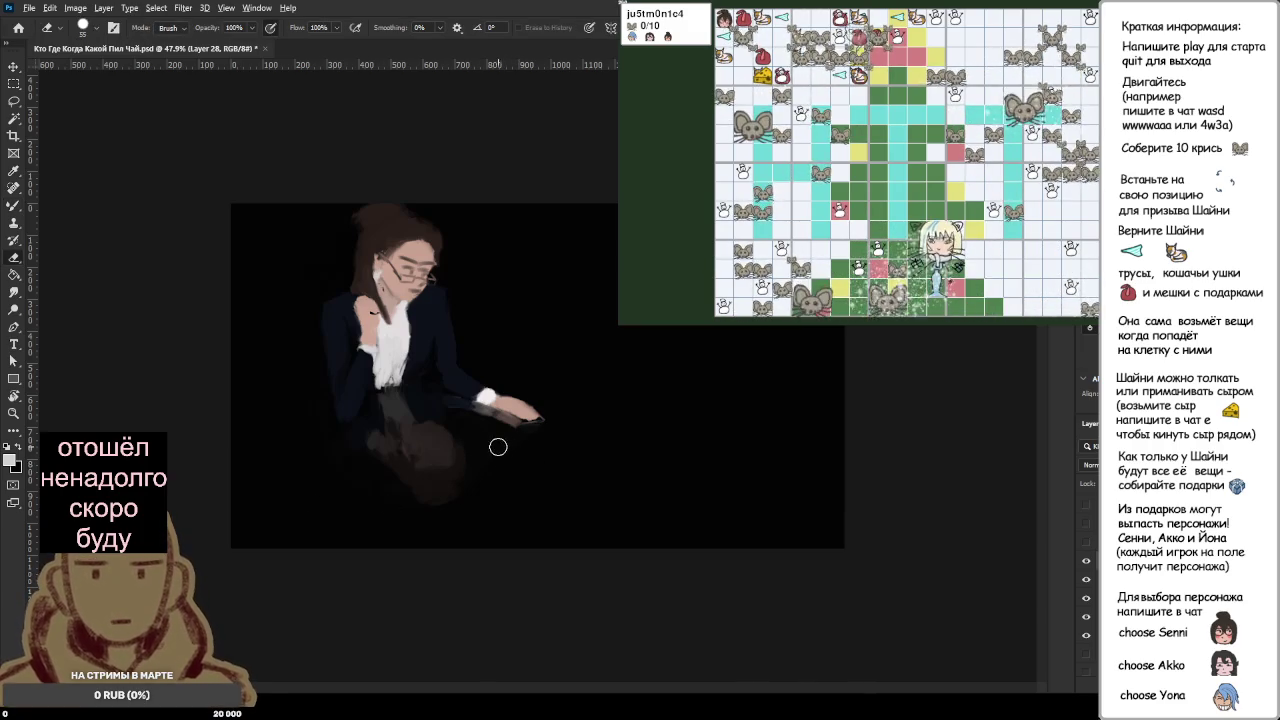
{"action": "key", "text": "b"}
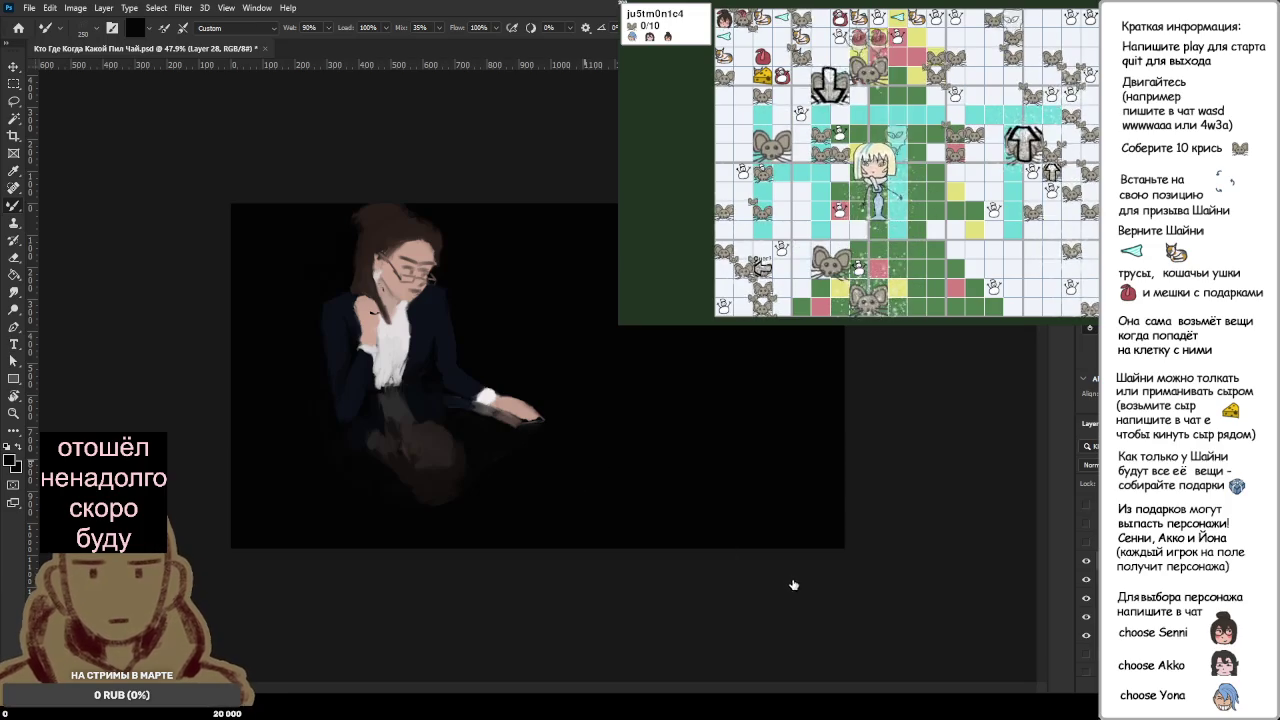
{"action": "key", "text": "bracketleft"}
{"action": "key", "text": "bracketleft"}
{"action": "key", "text": "bracketleft"}
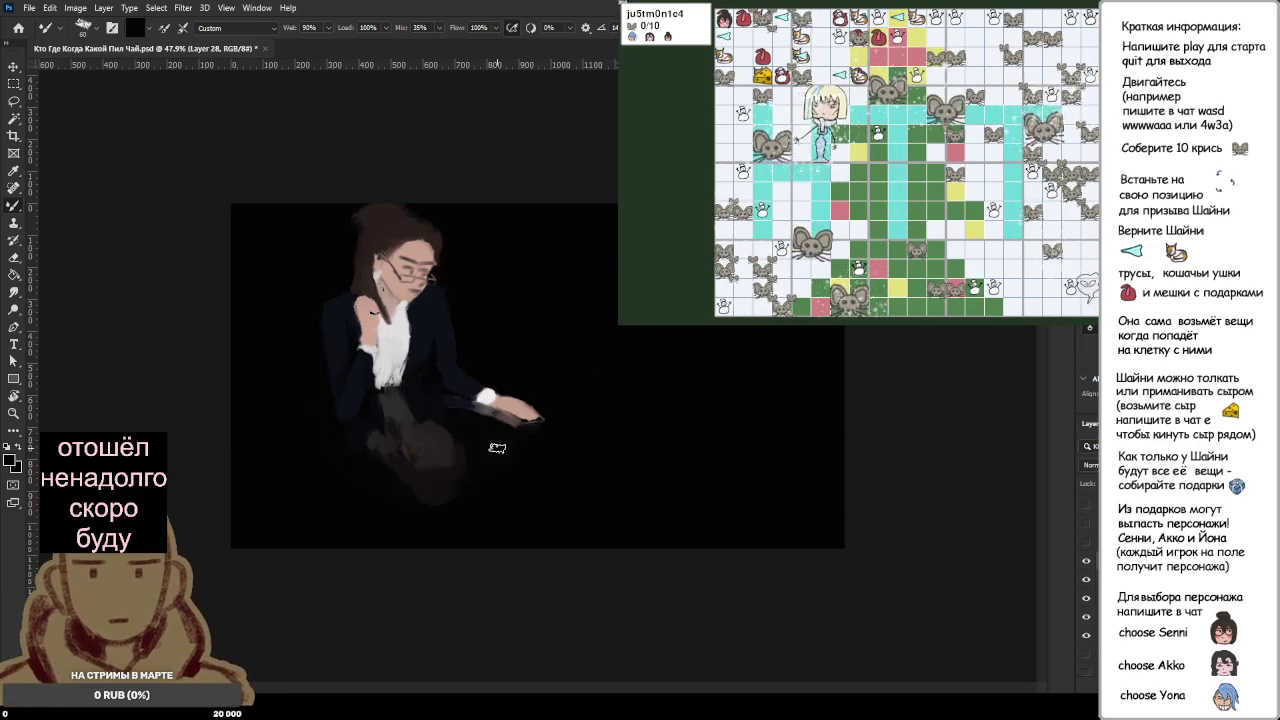
{"action": "left_click_drag", "start_coordinate": [543, 460], "coordinate": [607, 452]}
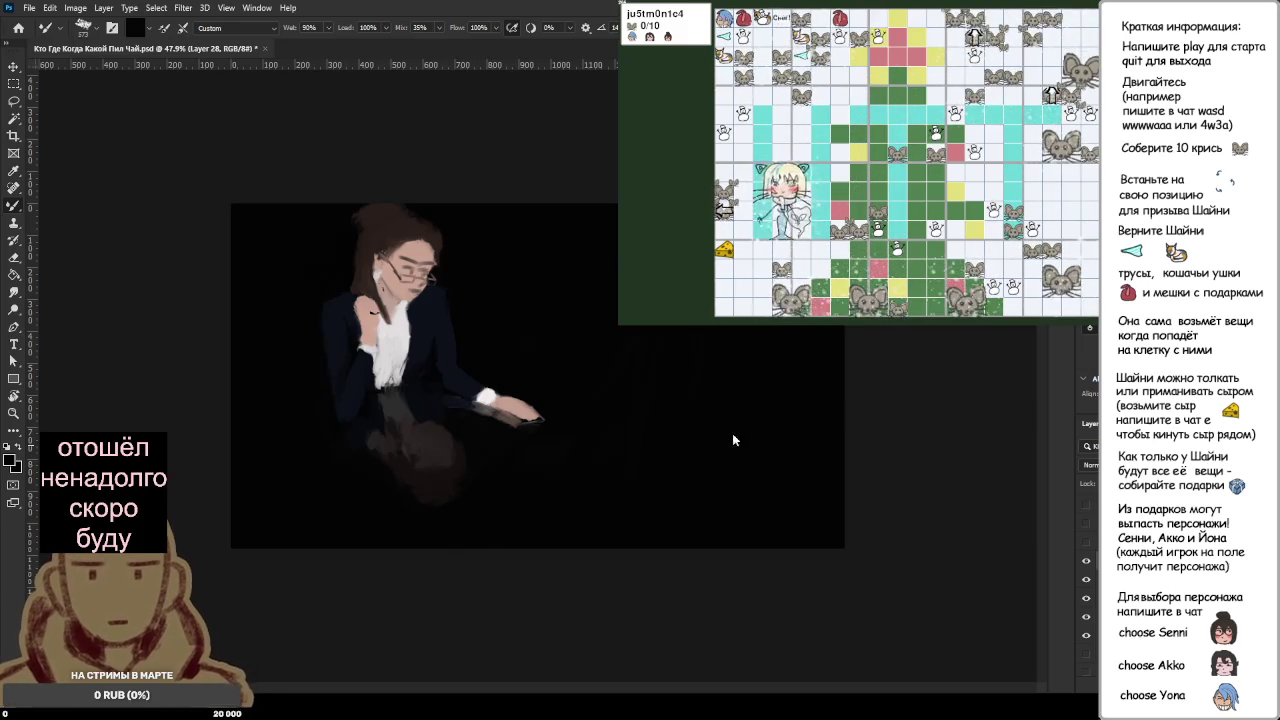
{"action": "key", "text": "bracketright"}
{"action": "key", "text": "bracketright"}
{"action": "key", "text": "bracketright"}
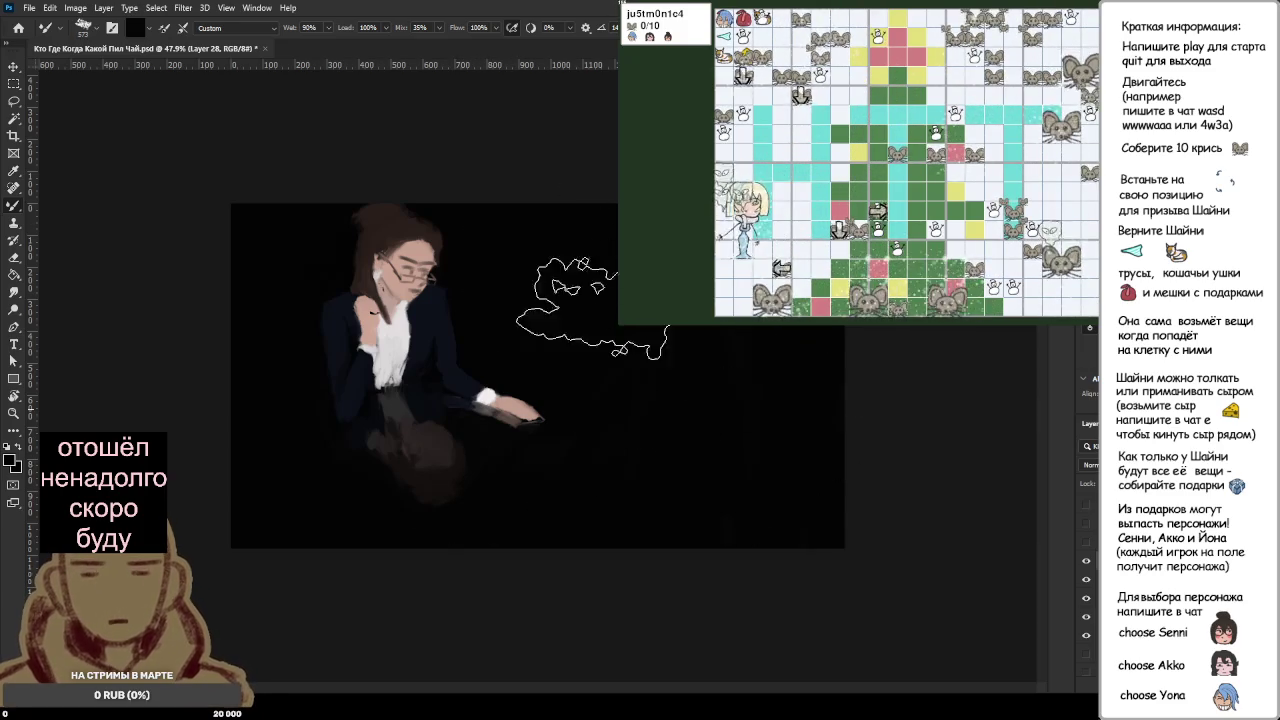
Step: Sample skin pink and paint over the black mark on the woman's neck
{"action": "scroll", "coordinate": [634, 423], "scroll_direction": "up", "scroll_amount": 5}
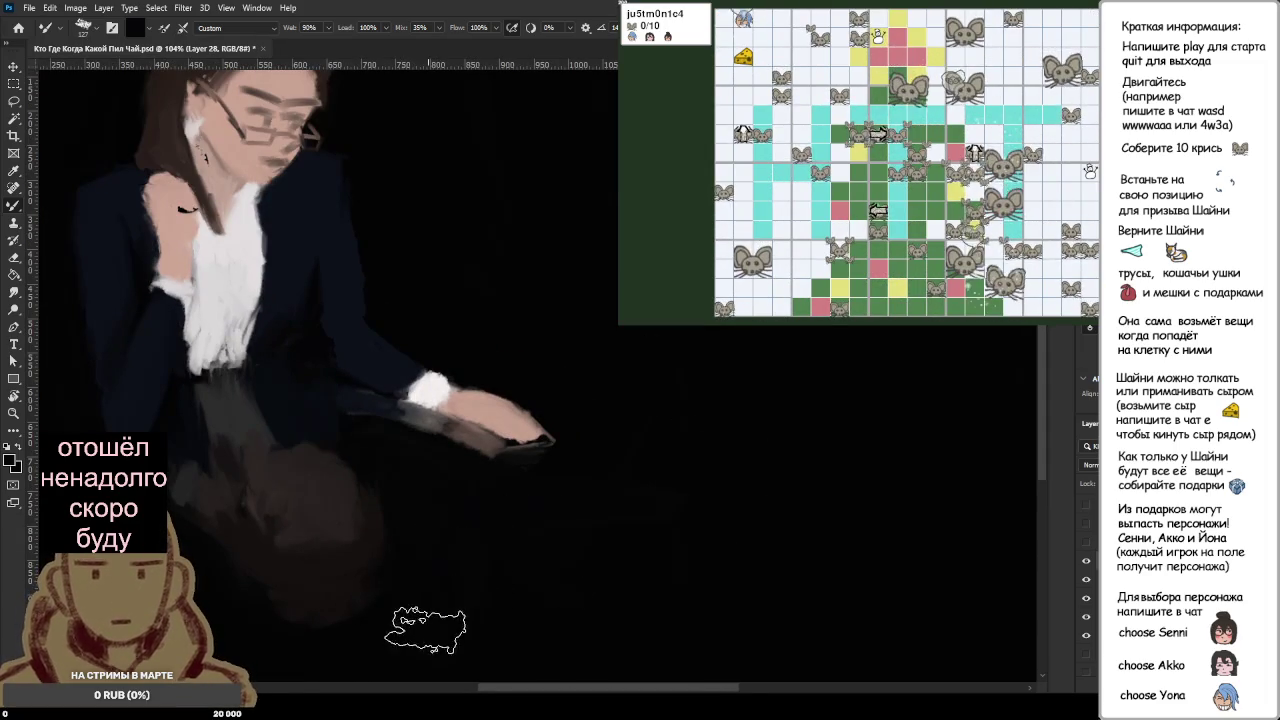
{"action": "scroll", "coordinate": [287, 606], "scroll_direction": "down", "scroll_amount": 3}
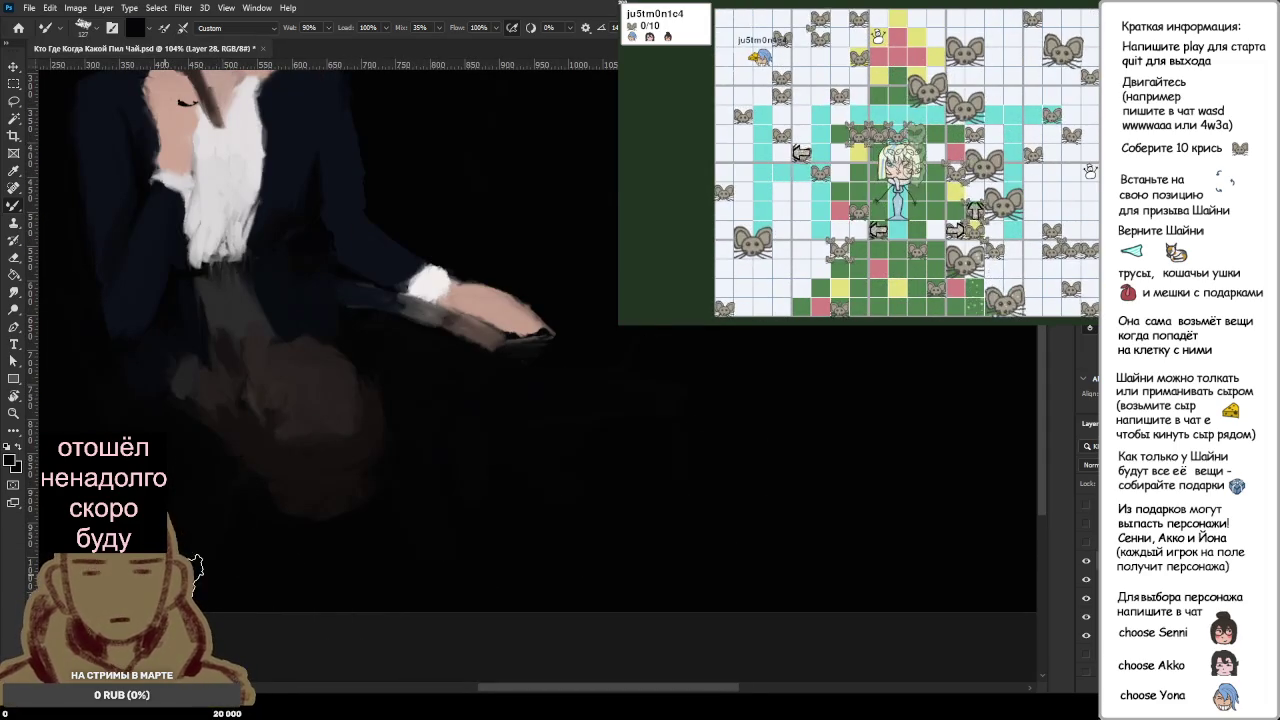
{"action": "scroll", "coordinate": [381, 521], "scroll_direction": "down", "scroll_amount": 5}
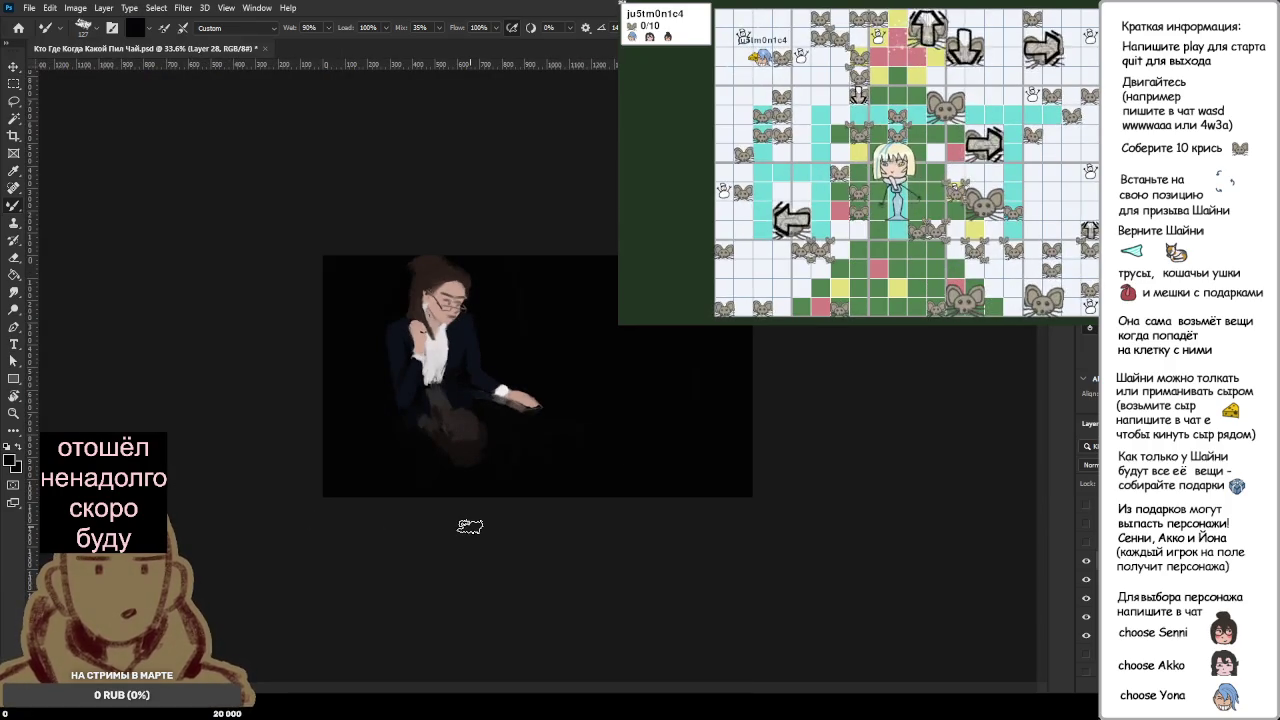
{"action": "scroll", "coordinate": [375, 383], "scroll_direction": "up", "scroll_amount": 1}
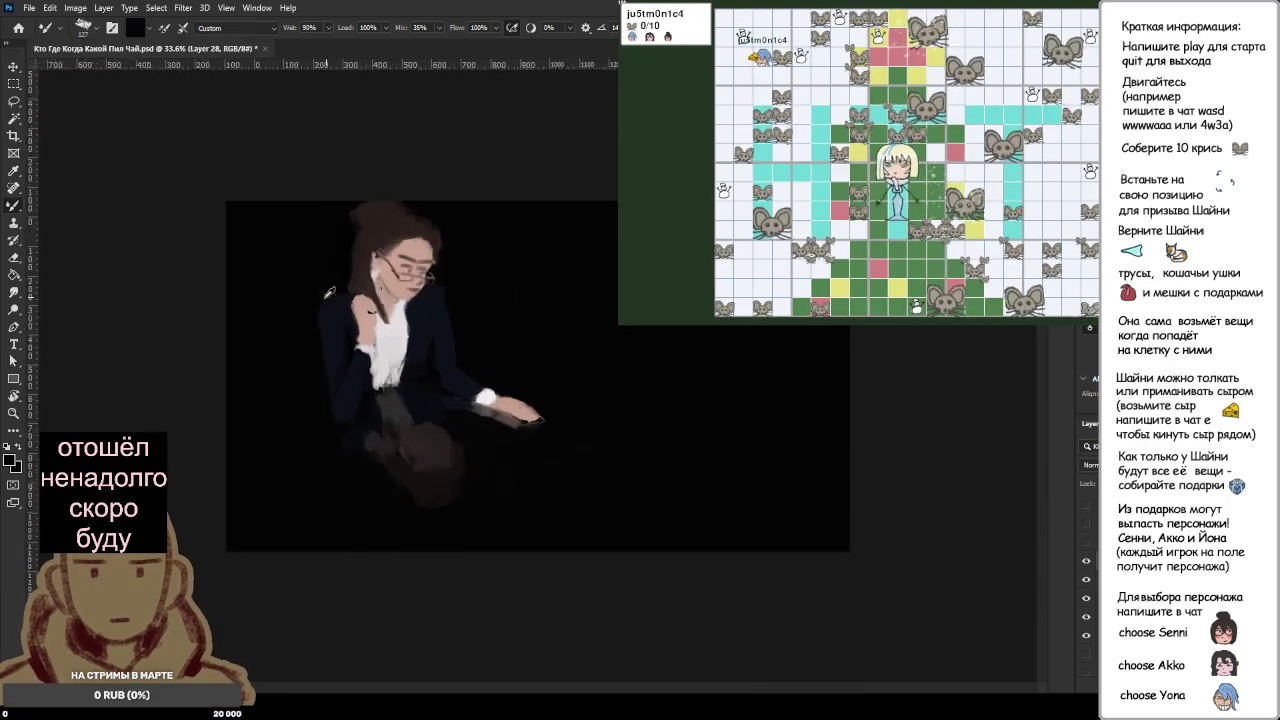
{"action": "scroll", "coordinate": [375, 383], "scroll_direction": "up", "scroll_amount": 2}
{"action": "scroll", "coordinate": [378, 320], "scroll_direction": "up", "scroll_amount": 2}
{"action": "scroll", "coordinate": [382, 260], "scroll_direction": "up", "scroll_amount": 1}
{"action": "left_click", "coordinate": [381, 247], "text": "alt"}
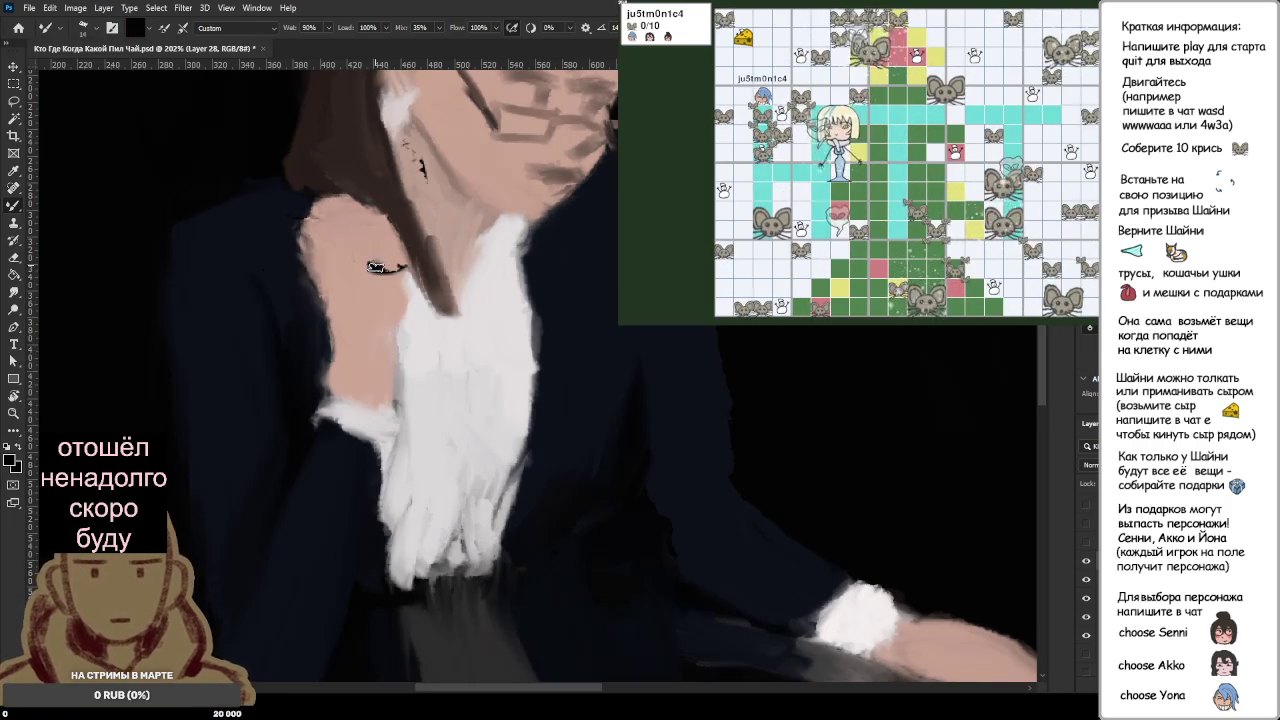
{"action": "key", "text": "ctrl+z"}
{"action": "left_click_drag", "start_coordinate": [370, 265], "coordinate": [400, 265]}
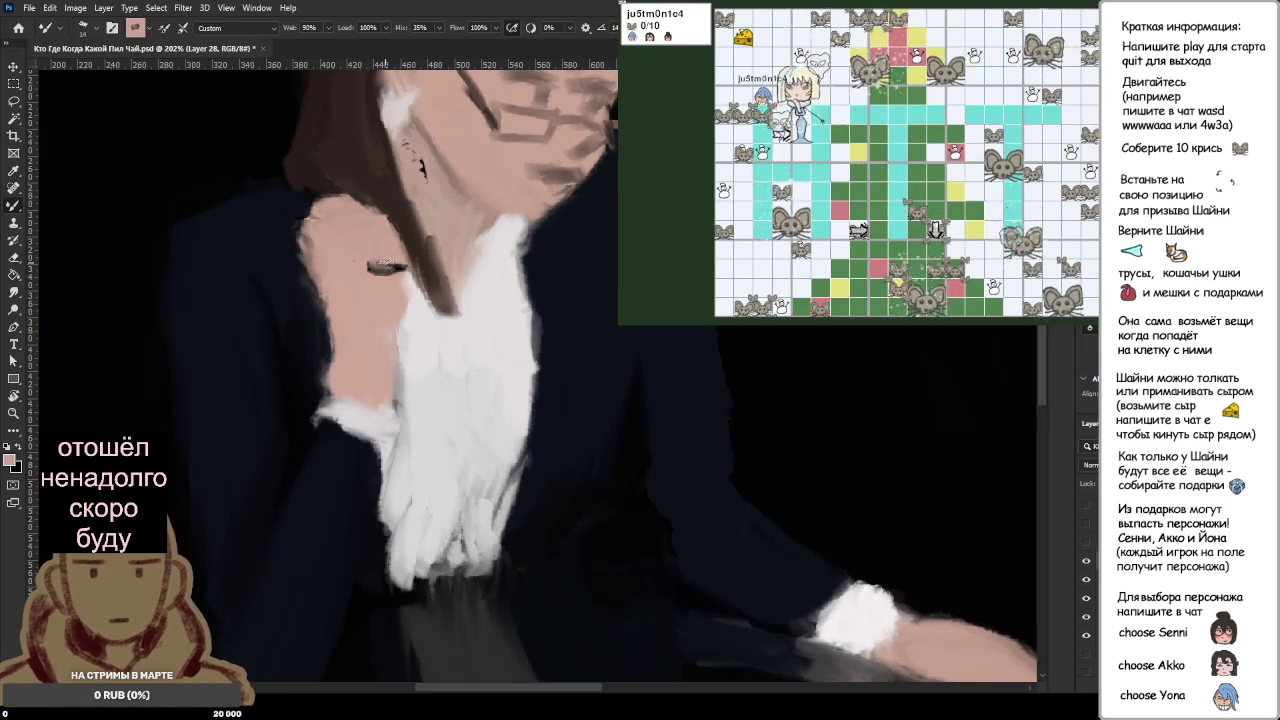
{"action": "key", "text": "ctrl+z"}
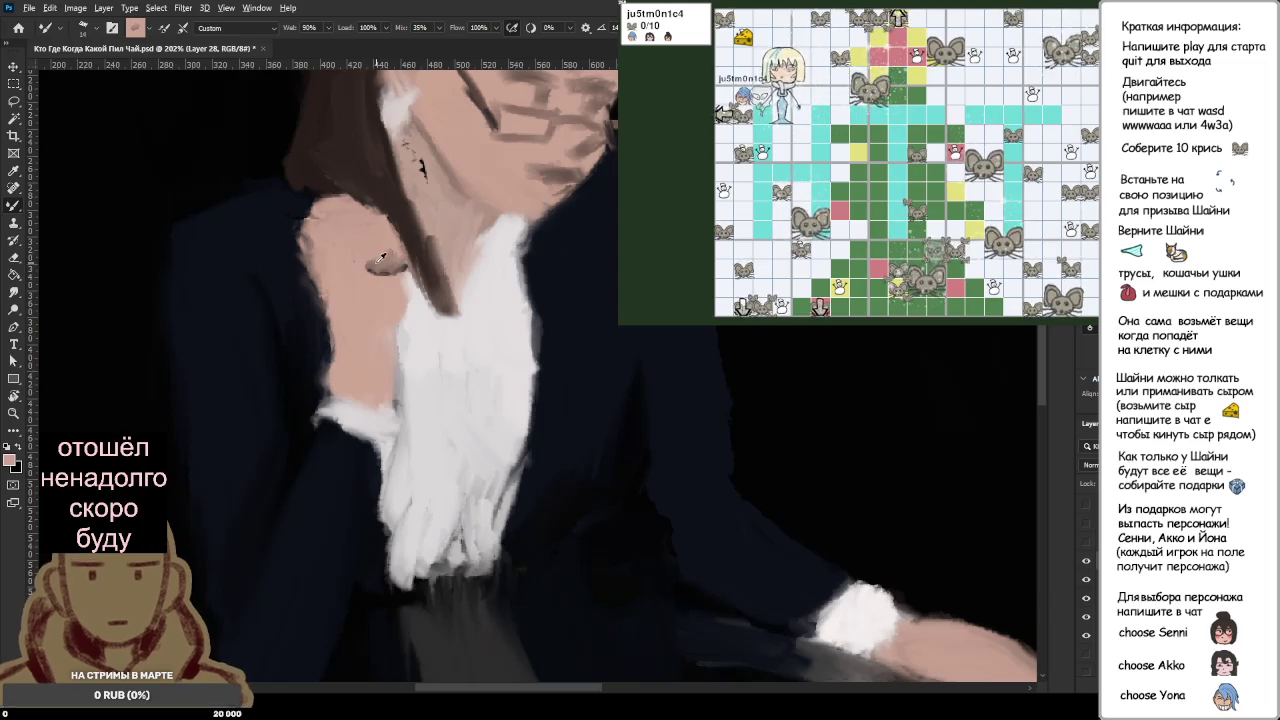
{"action": "key", "text": "ctrl+shift+z"}
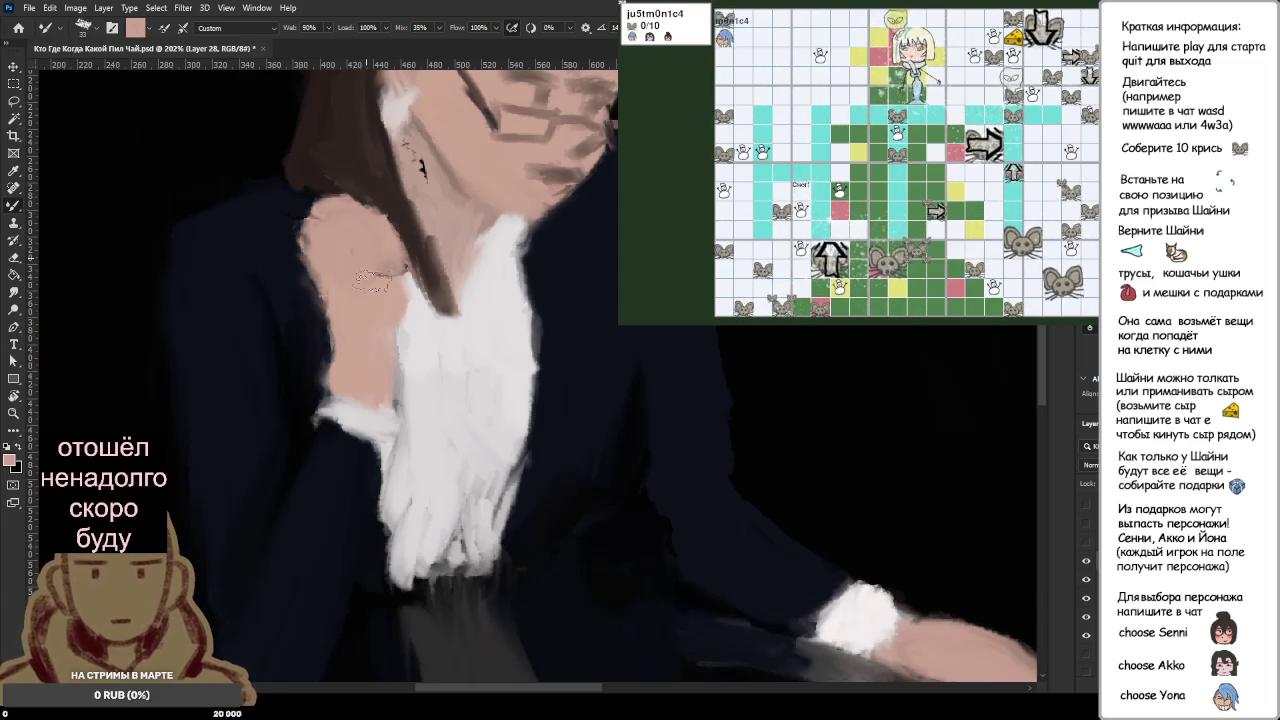
Step: Sketch loose trial curves around the figure, then discard them all
{"action": "scroll", "coordinate": [362, 299], "scroll_direction": "up", "scroll_amount": 2}
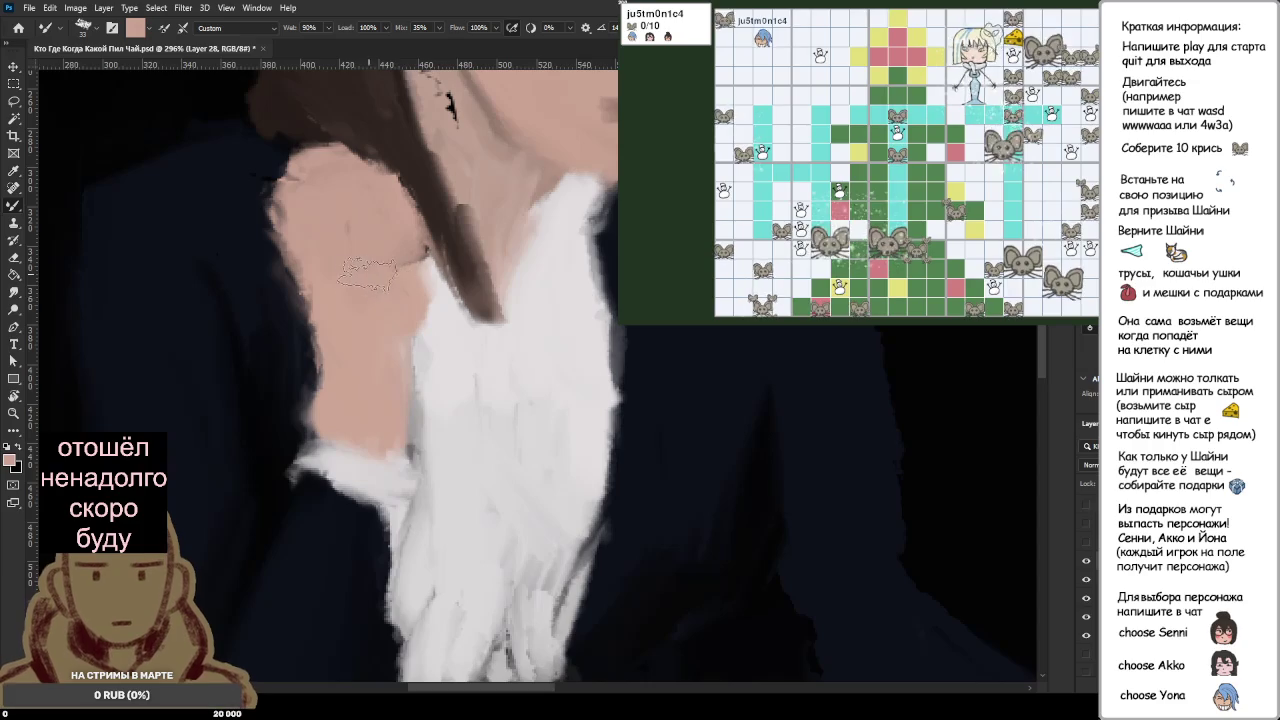
{"action": "scroll", "coordinate": [367, 272], "scroll_direction": "down", "scroll_amount": 3}
{"action": "scroll", "coordinate": [350, 260], "scroll_direction": "down", "scroll_amount": 1}
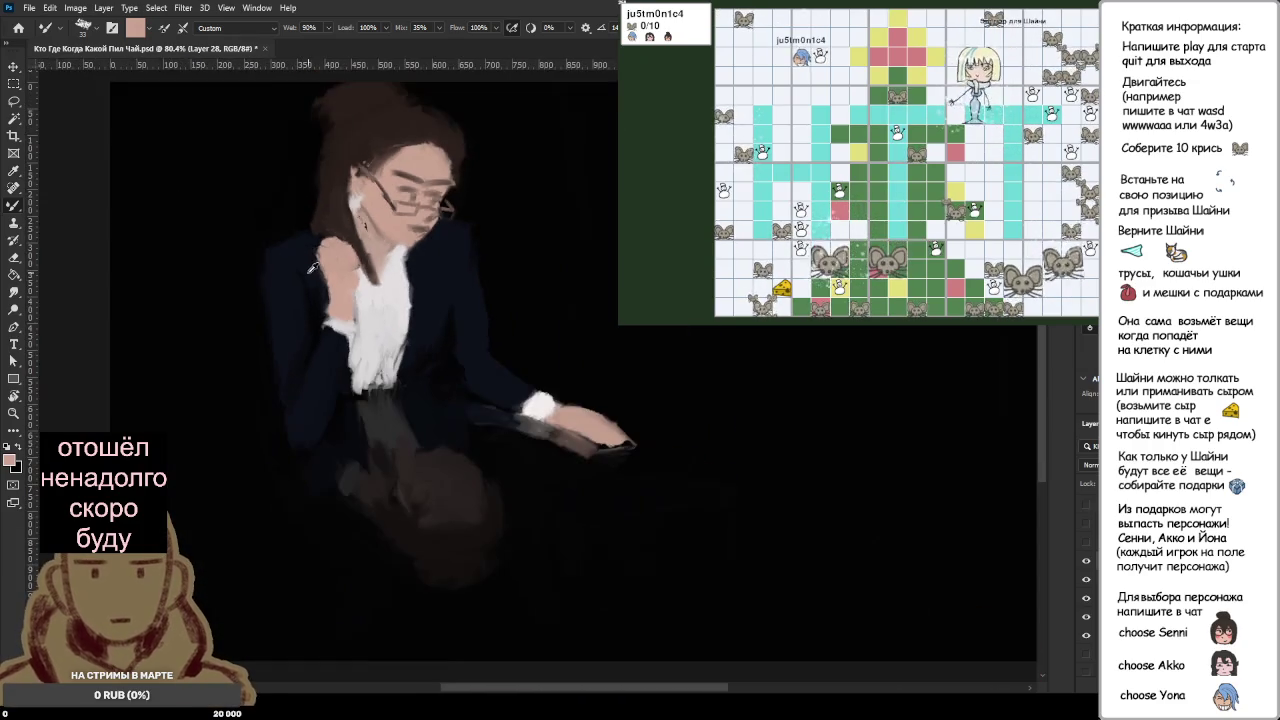
{"action": "scroll", "coordinate": [340, 250], "scroll_direction": "down", "scroll_amount": 1}
{"action": "scroll", "coordinate": [327, 240], "scroll_direction": "up", "scroll_amount": 1}
{"action": "scroll", "coordinate": [327, 240], "scroll_direction": "up", "scroll_amount": 5}
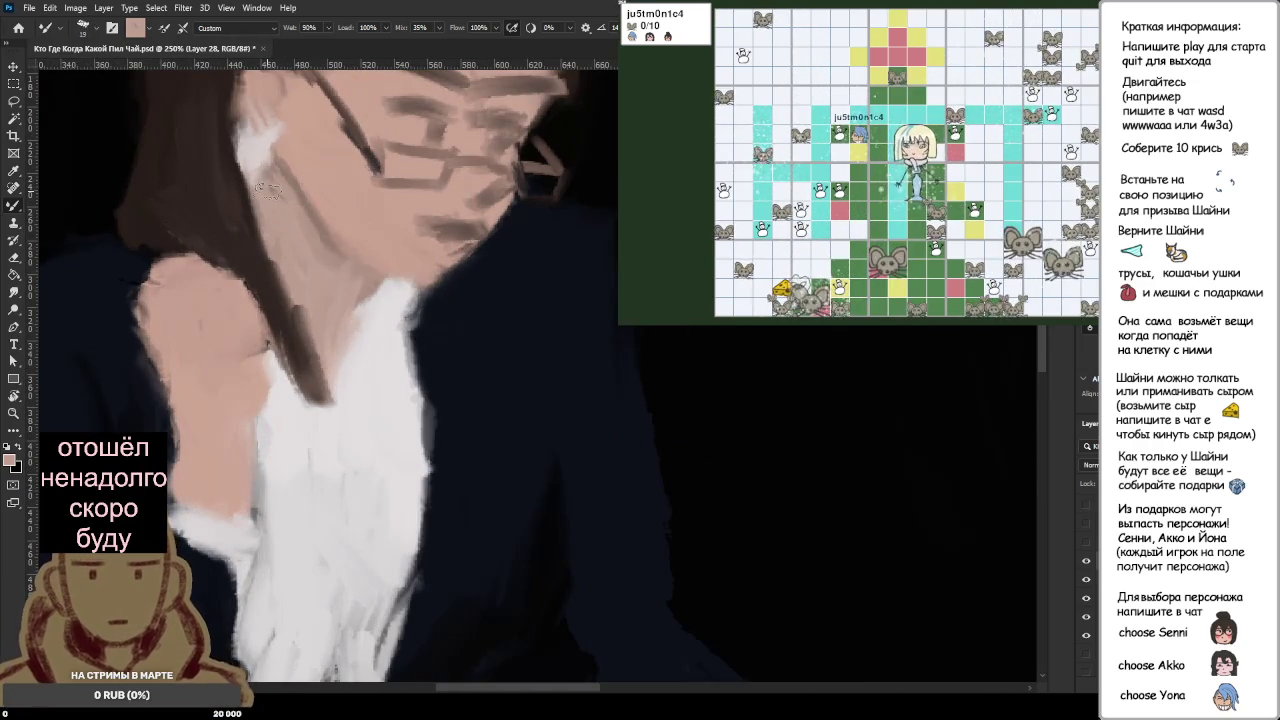
{"action": "scroll", "coordinate": [295, 240], "scroll_direction": "down", "scroll_amount": 2}
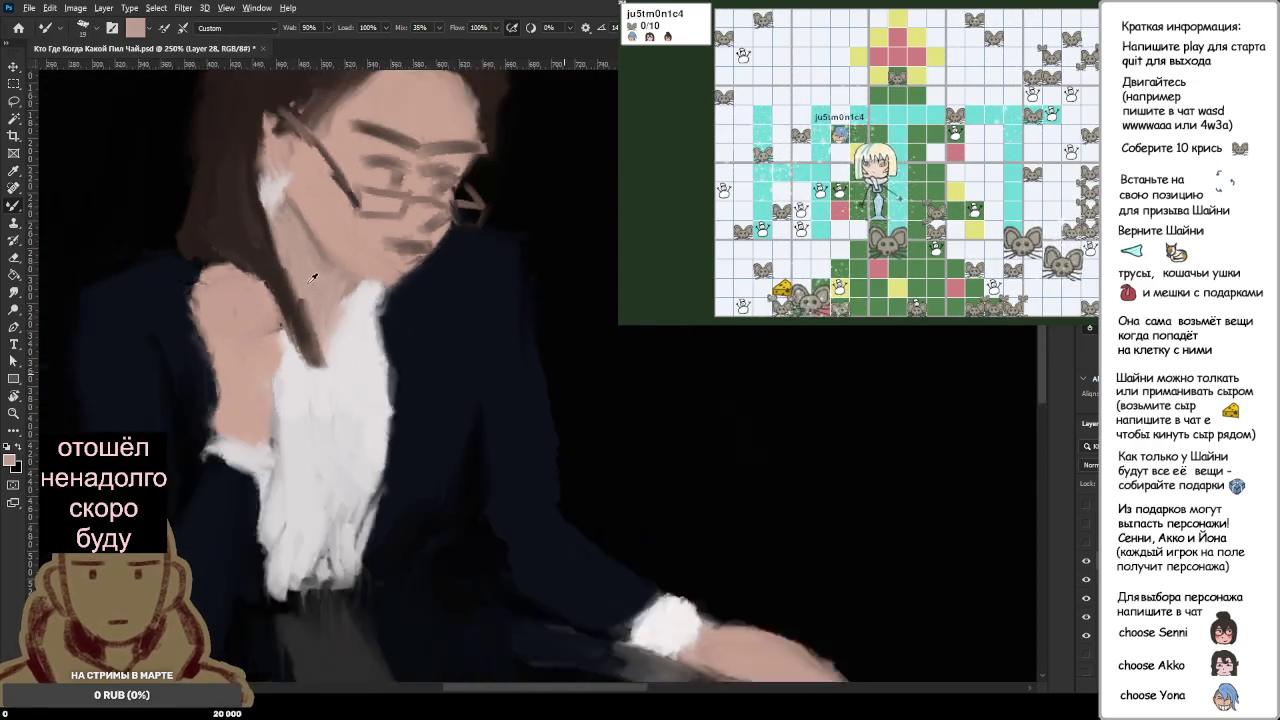
{"action": "scroll", "coordinate": [300, 255], "scroll_direction": "down", "scroll_amount": 2}
{"action": "scroll", "coordinate": [311, 280], "scroll_direction": "down", "scroll_amount": 1}
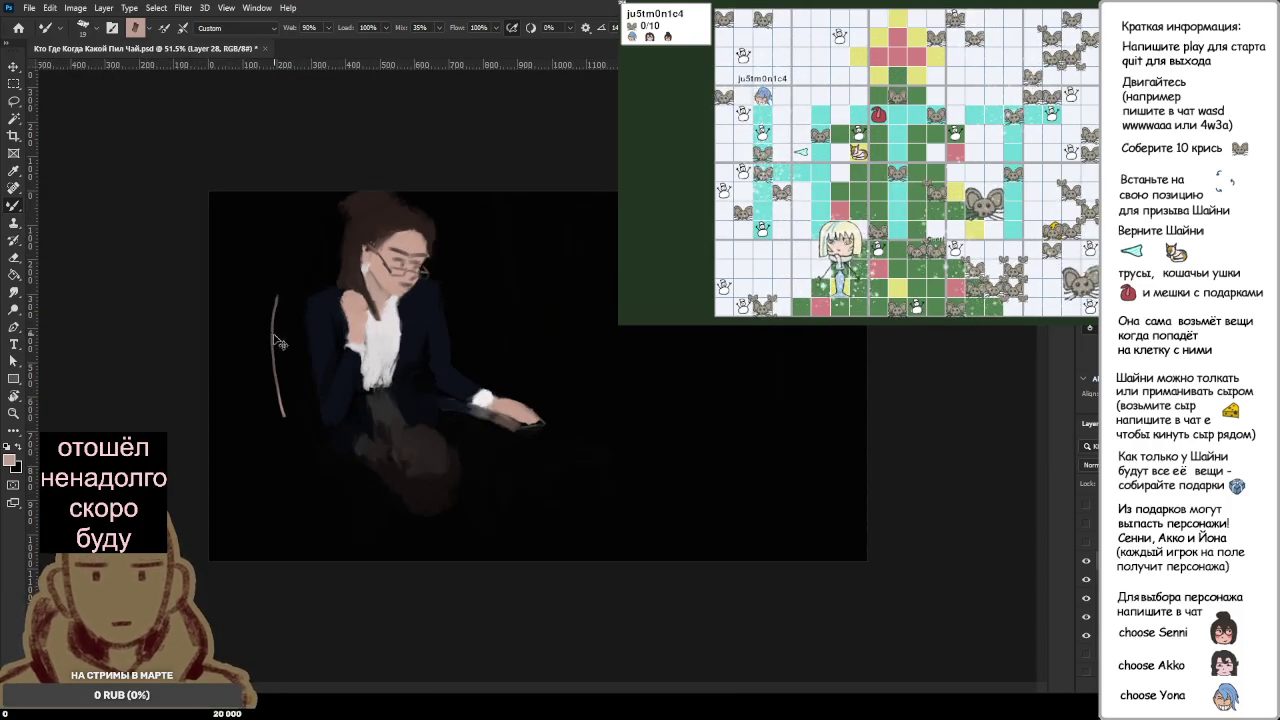
{"action": "mouse_move", "coordinate": [285, 425]}
{"action": "left_mouse_down"}
{"action": "mouse_move", "coordinate": [266, 270]}
{"action": "mouse_move", "coordinate": [290, 505]}
{"action": "left_mouse_up"}
{"action": "mouse_move", "coordinate": [270, 340]}
{"action": "left_mouse_down"}
{"action": "mouse_move", "coordinate": [300, 470]}
{"action": "mouse_move", "coordinate": [585, 523]}
{"action": "mouse_move", "coordinate": [245, 525]}
{"action": "left_mouse_up"}
{"action": "left_click_drag", "start_coordinate": [458, 558], "coordinate": [686, 326]}
{"action": "mouse_move", "coordinate": [520, 248]}
{"action": "left_mouse_down"}
{"action": "mouse_move", "coordinate": [561, 488]}
{"action": "mouse_move", "coordinate": [440, 388]}
{"action": "mouse_move", "coordinate": [458, 287]}
{"action": "mouse_move", "coordinate": [412, 216]}
{"action": "left_mouse_up"}
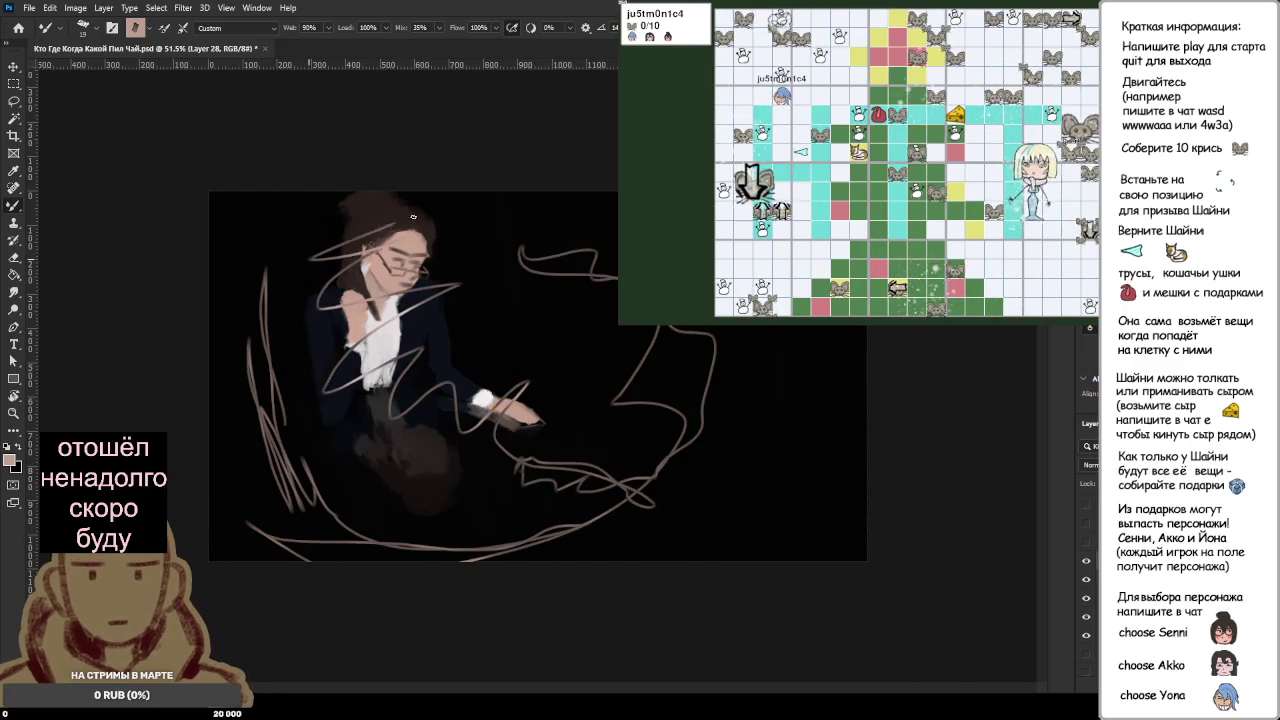
{"action": "key", "text": "Delete"}
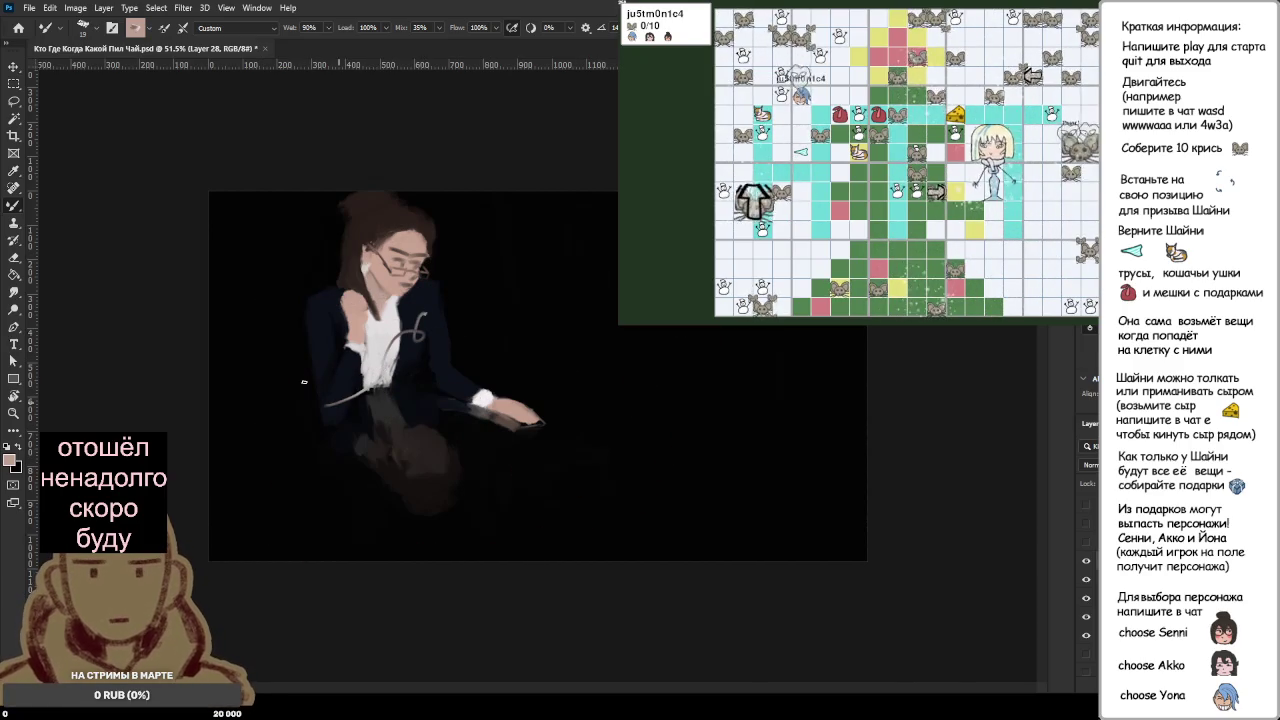
{"action": "mouse_move", "coordinate": [304, 381]}
{"action": "left_mouse_down"}
{"action": "mouse_move", "coordinate": [456, 330]}
{"action": "mouse_move", "coordinate": [290, 440]}
{"action": "mouse_move", "coordinate": [300, 280]}
{"action": "left_mouse_up"}
{"action": "key", "text": "Delete"}
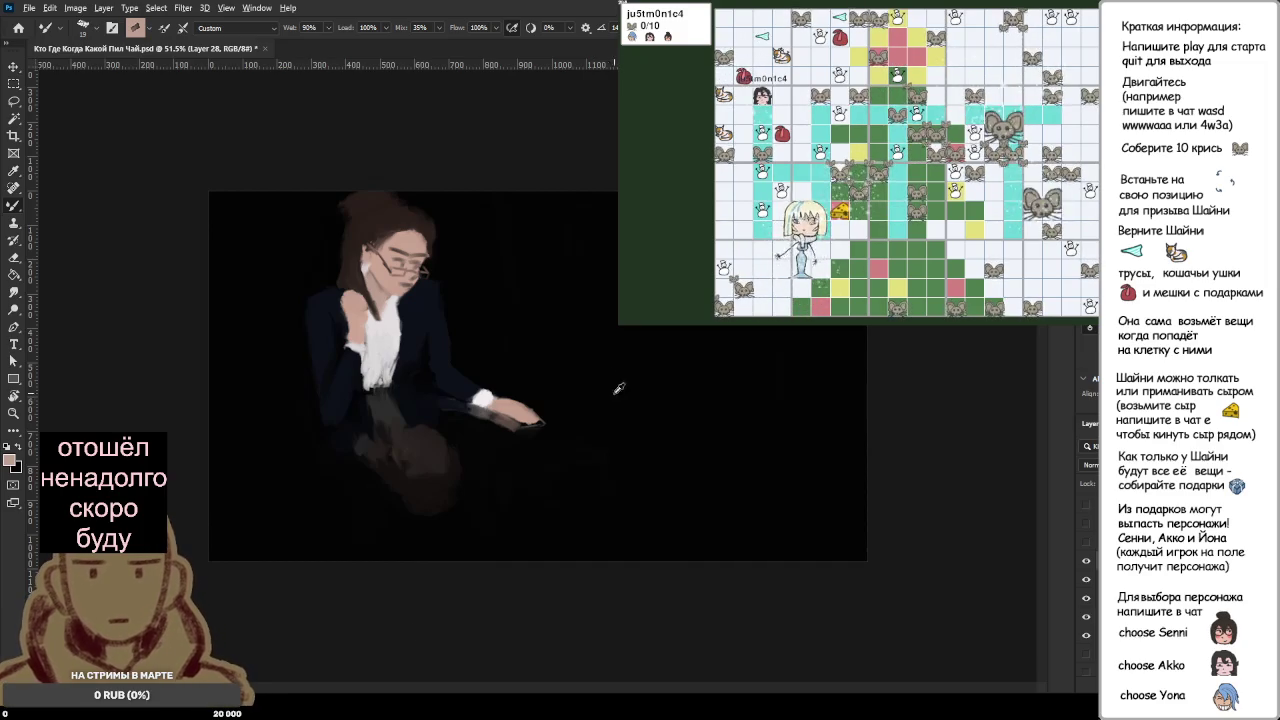
Step: Sketch trial curves on the empty right side and undo them
{"action": "left_click_drag", "start_coordinate": [590, 343], "coordinate": [668, 380]}
{"action": "key", "text": "ctrl+z"}
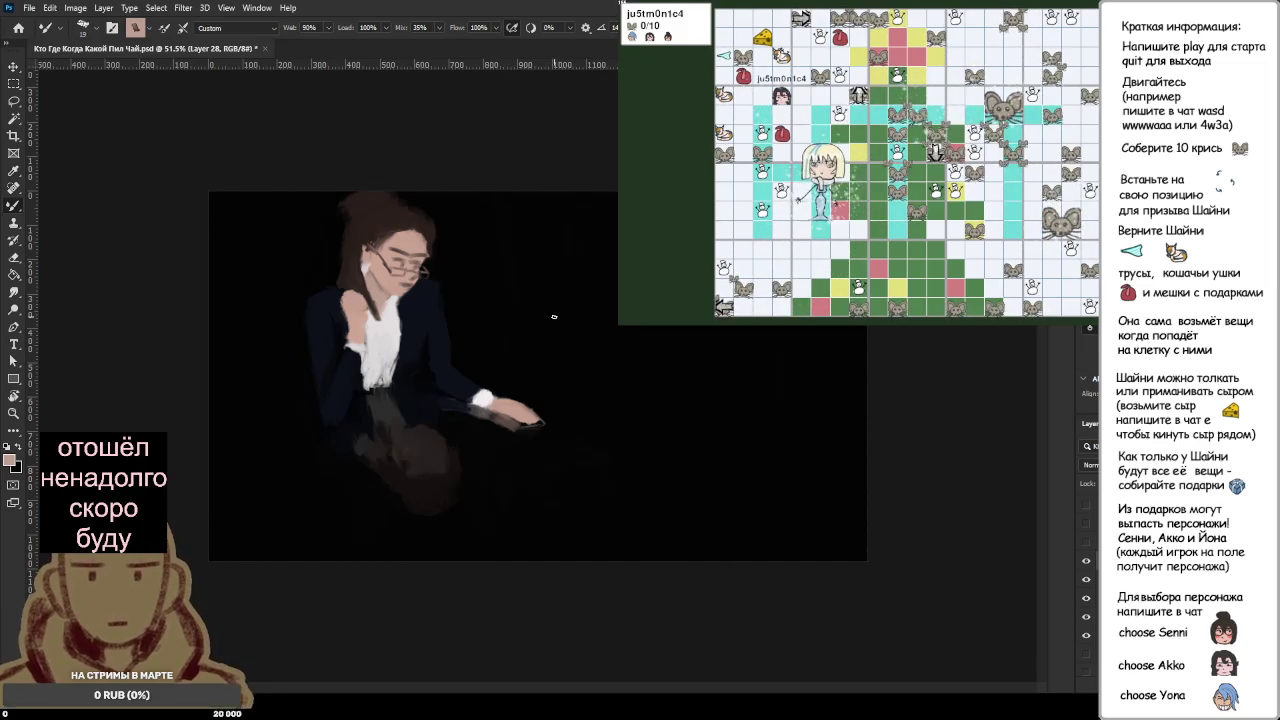
{"action": "left_click_drag", "start_coordinate": [622, 328], "coordinate": [664, 390]}
{"action": "key", "text": "ctrl+z"}
{"action": "mouse_move", "coordinate": [614, 282]}
{"action": "left_mouse_down"}
{"action": "mouse_move", "coordinate": [612, 314]}
{"action": "mouse_move", "coordinate": [746, 382]}
{"action": "left_mouse_up"}
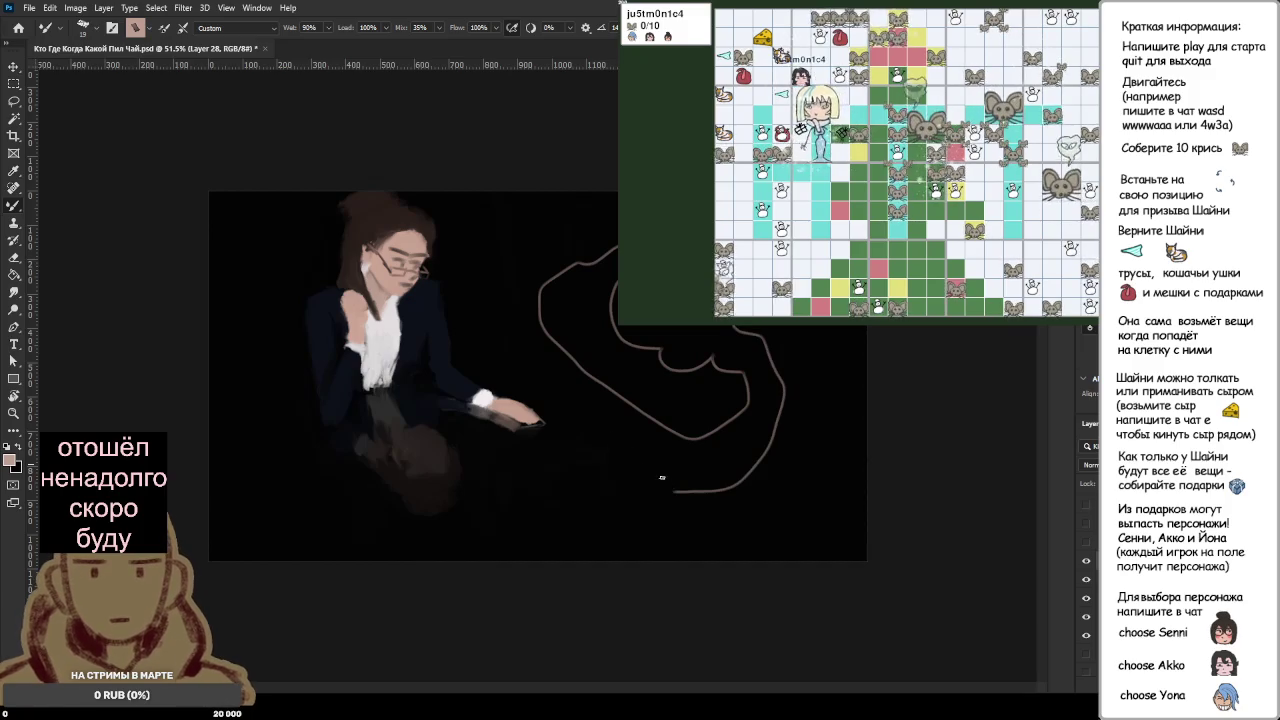
{"action": "left_click_drag", "start_coordinate": [790, 325], "coordinate": [736, 538]}
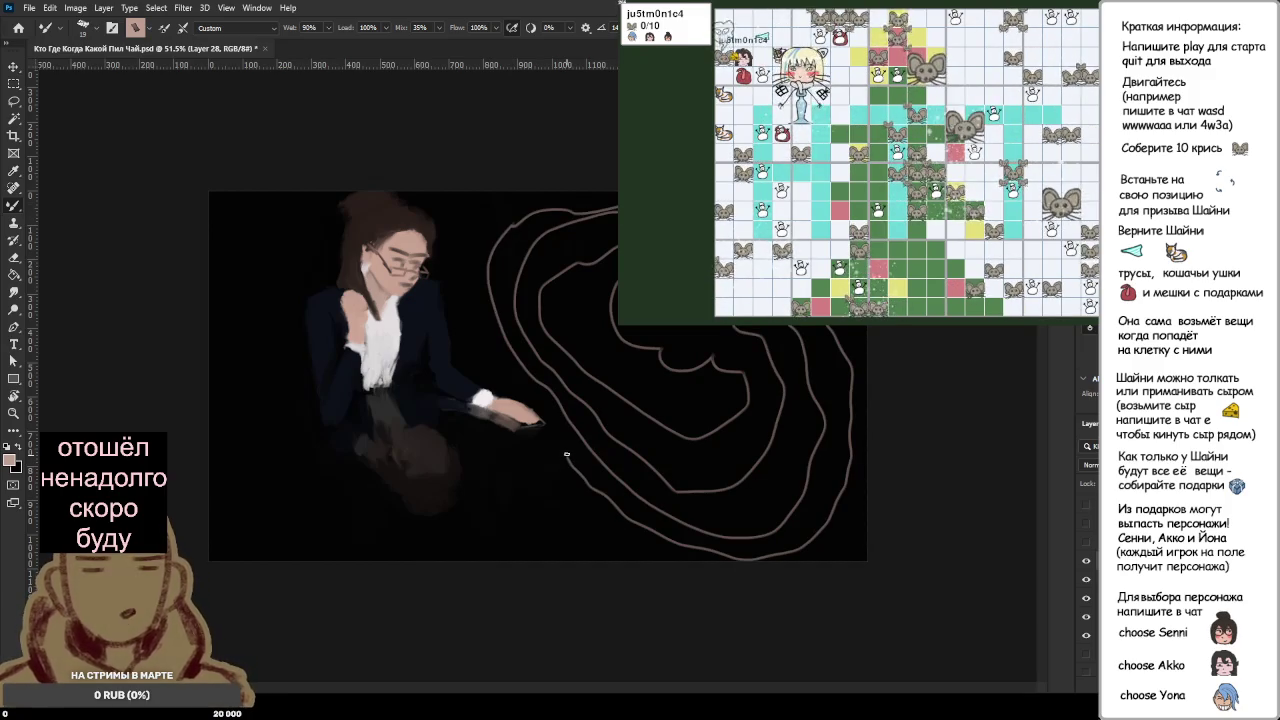
{"action": "key", "text": "ctrl+z"}
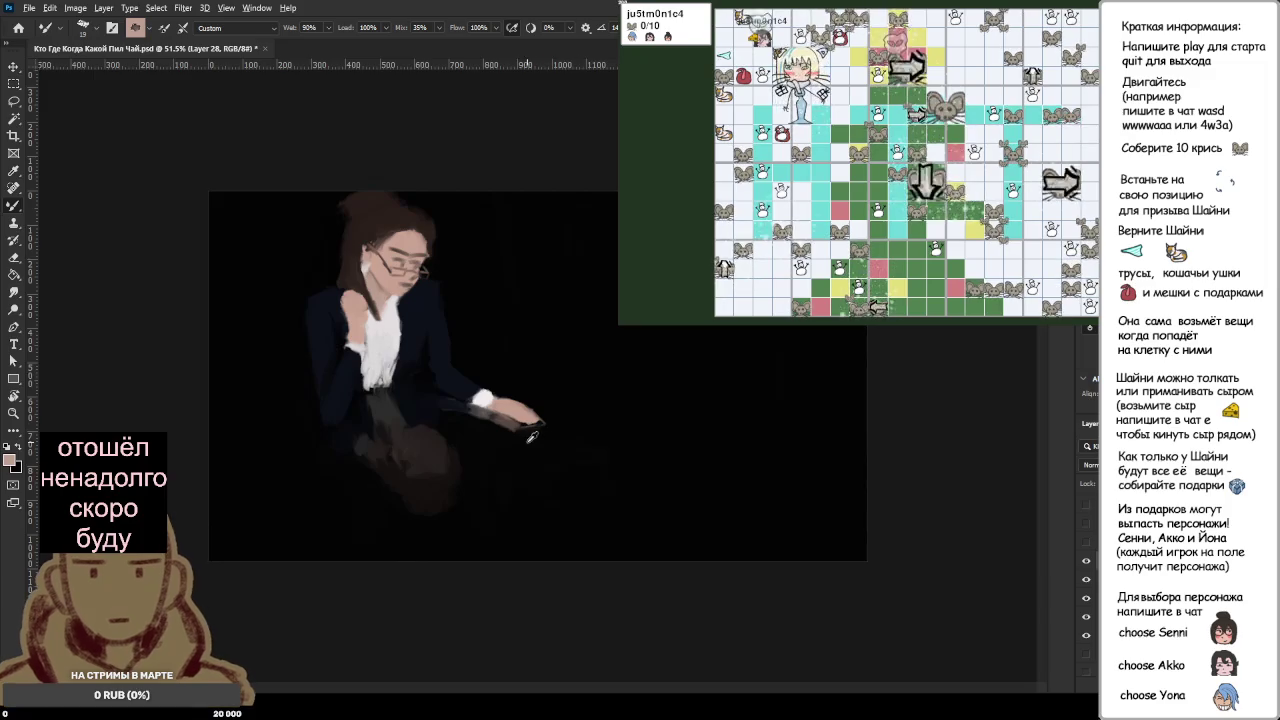
Step: Paint the woman's outstretched hand skin pink and reset the colour to black
{"action": "scroll", "coordinate": [532, 437], "scroll_direction": "up", "scroll_amount": 5}
{"action": "mouse_move", "coordinate": [360, 360]}
{"action": "left_mouse_down"}
{"action": "mouse_move", "coordinate": [600, 475]}
{"action": "mouse_move", "coordinate": [523, 449]}
{"action": "mouse_move", "coordinate": [569, 434]}
{"action": "left_mouse_up"}
{"action": "left_click", "coordinate": [576, 481], "text": "alt"}
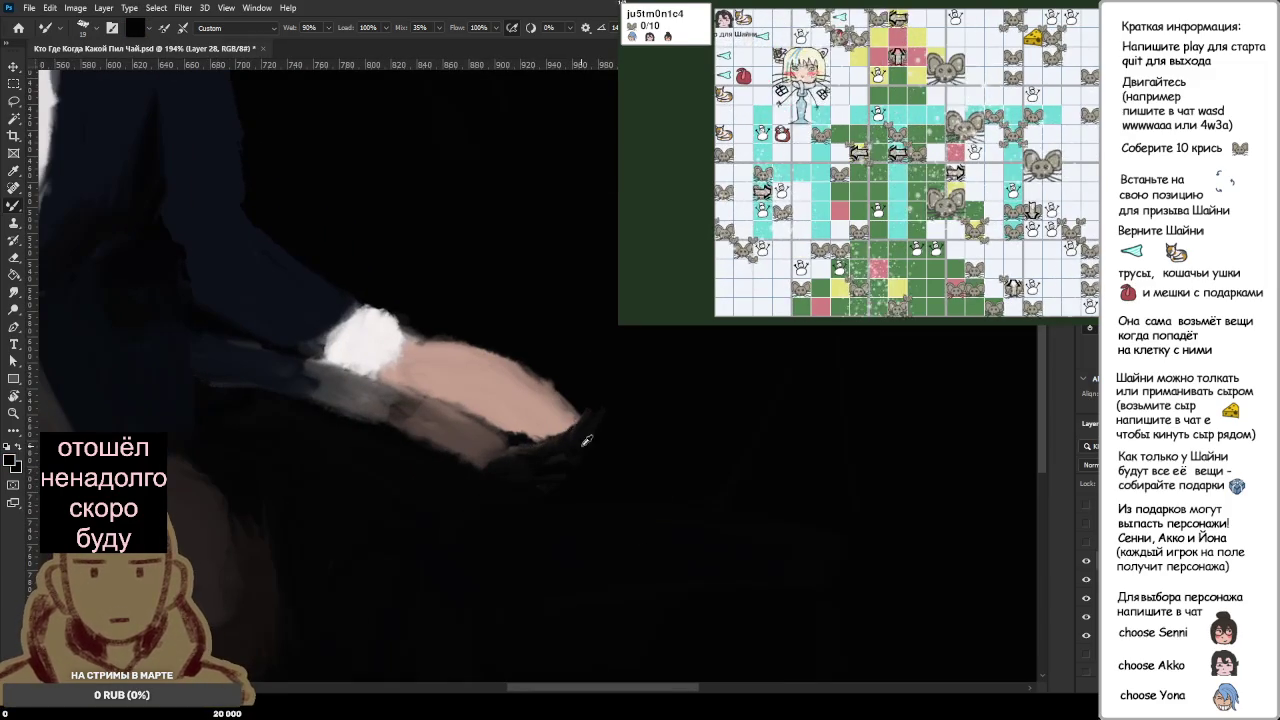
Step: Stroke black along the hand's lower edge, checking the figure at several zoom levels
{"action": "left_click_drag", "start_coordinate": [585, 433], "coordinate": [534, 444]}
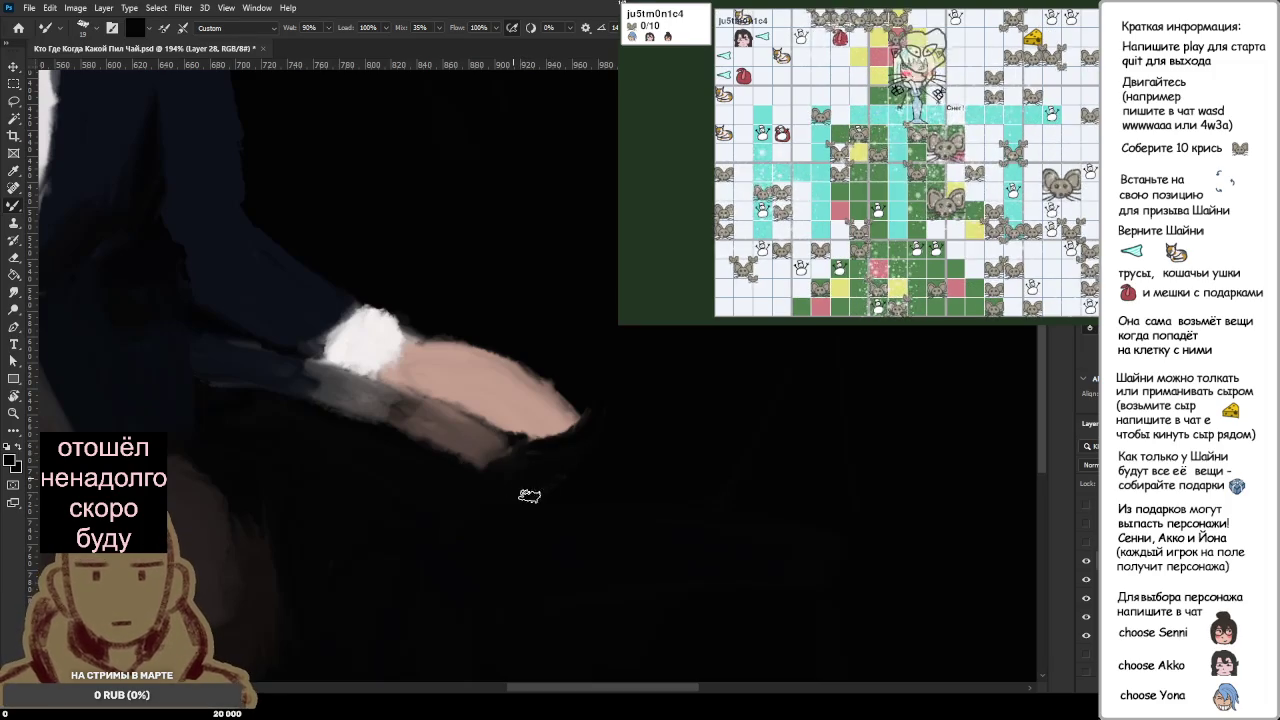
{"action": "scroll", "coordinate": [530, 449], "scroll_direction": "down", "scroll_amount": 5}
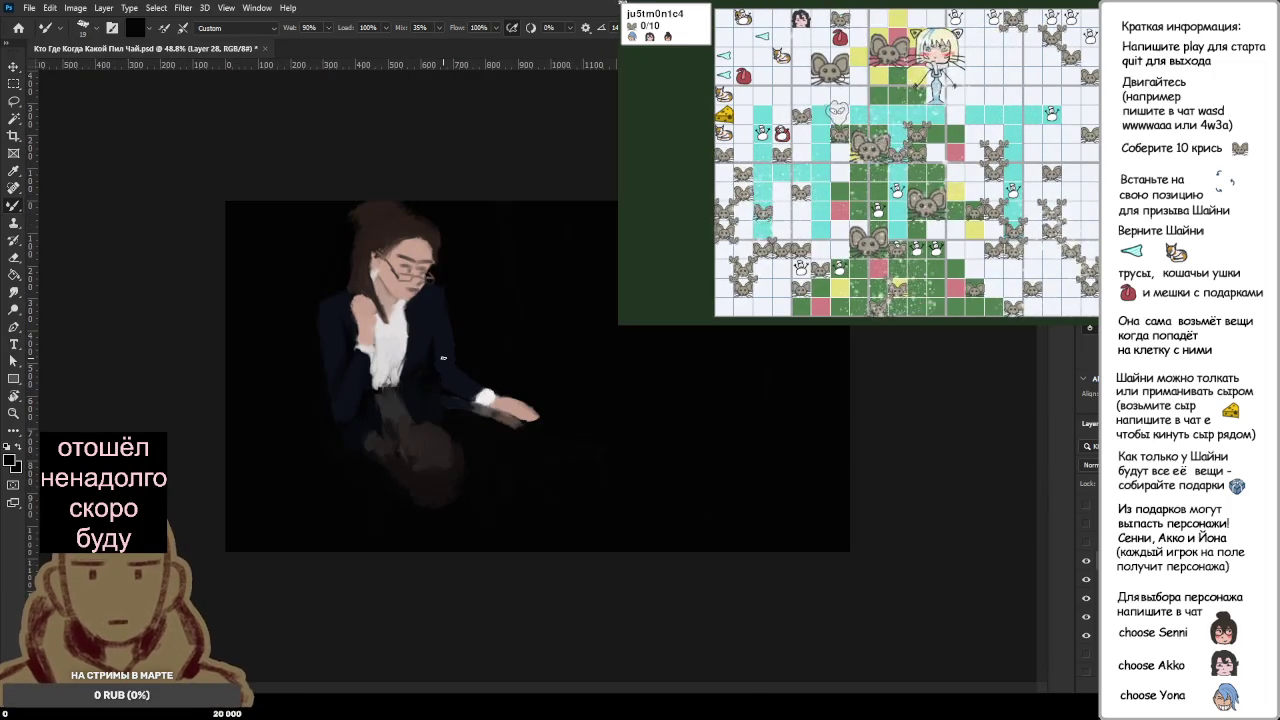
{"action": "scroll", "coordinate": [442, 361], "scroll_direction": "up", "scroll_amount": 3}
{"action": "scroll", "coordinate": [440, 380], "scroll_direction": "up", "scroll_amount": 2}
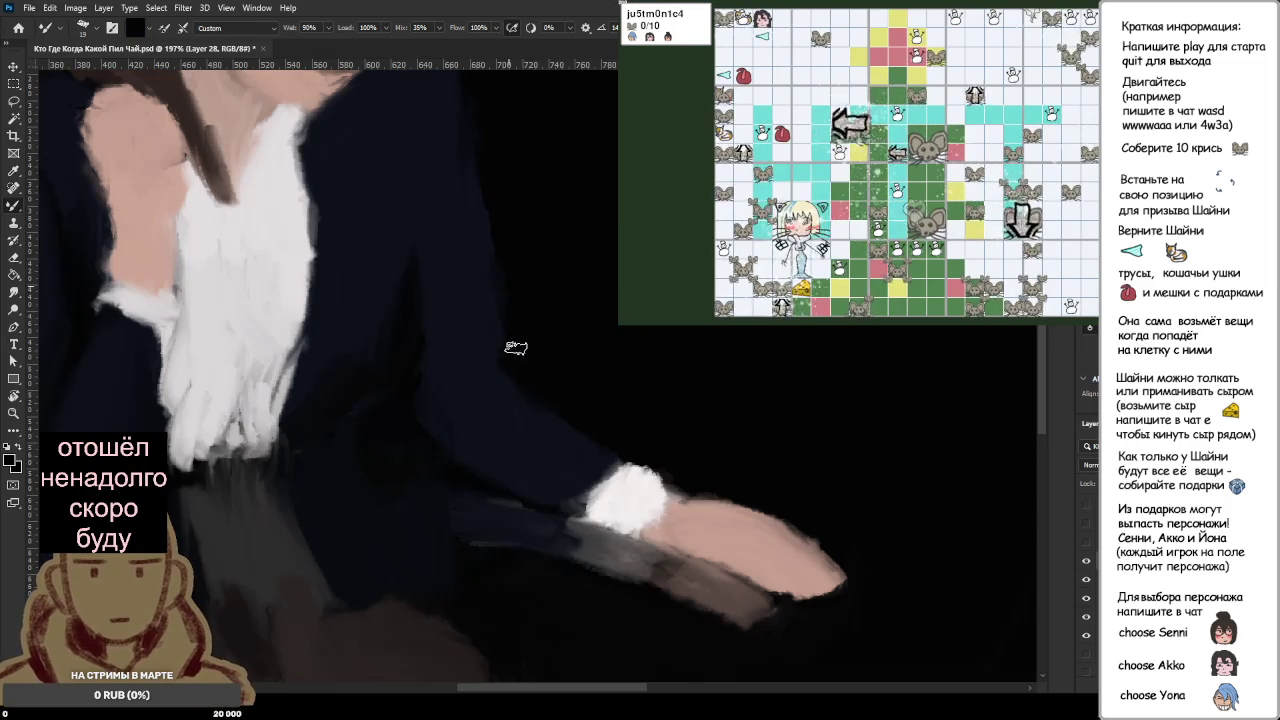
{"action": "scroll", "coordinate": [505, 273], "scroll_direction": "down", "scroll_amount": 3}
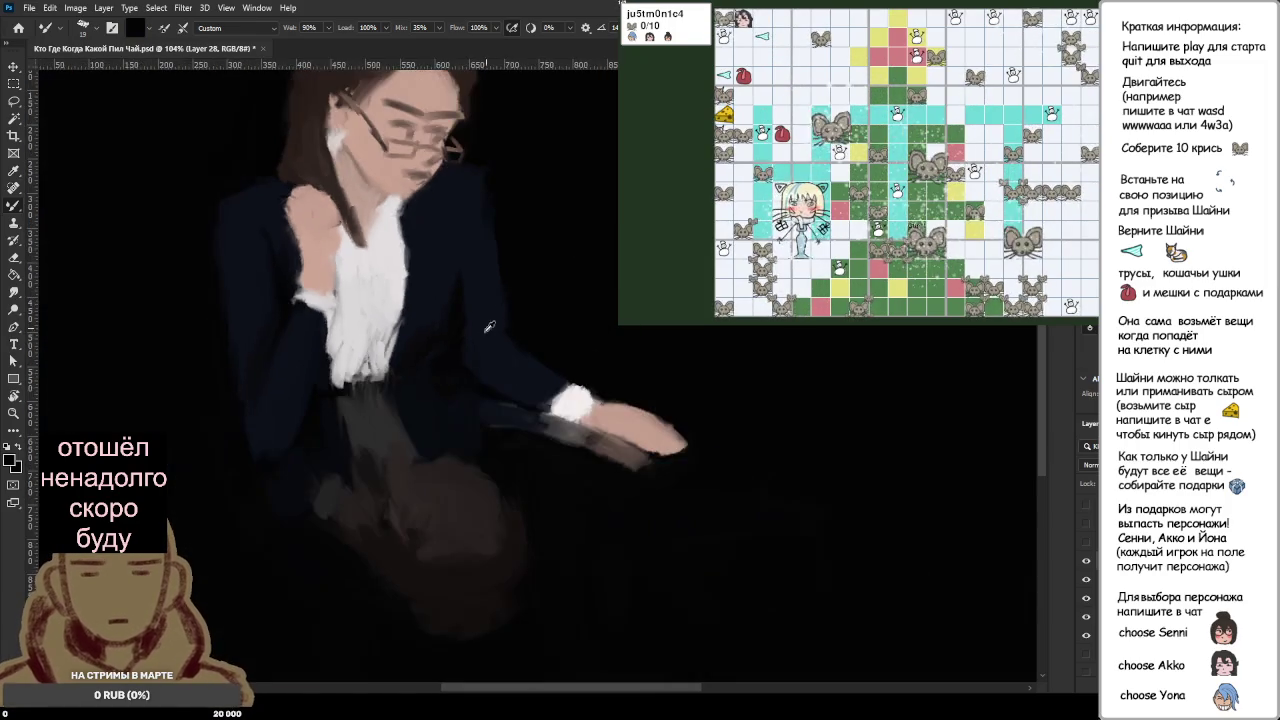
{"action": "scroll", "coordinate": [453, 346], "scroll_direction": "up", "scroll_amount": 4}
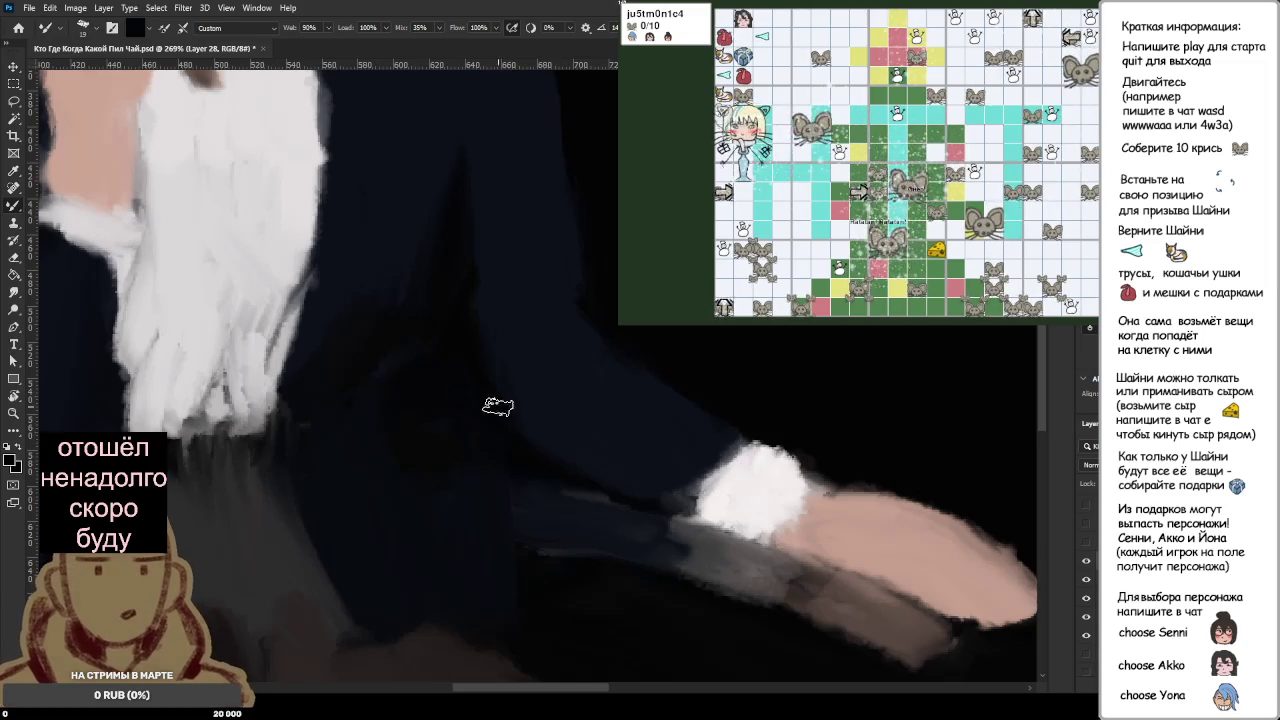
{"action": "scroll", "coordinate": [473, 354], "scroll_direction": "up", "scroll_amount": 1}
{"action": "scroll", "coordinate": [473, 354], "scroll_direction": "down", "scroll_amount": 2}
{"action": "scroll", "coordinate": [495, 300], "scroll_direction": "down", "scroll_amount": 1}
{"action": "scroll", "coordinate": [515, 245], "scroll_direction": "up", "scroll_amount": 1}
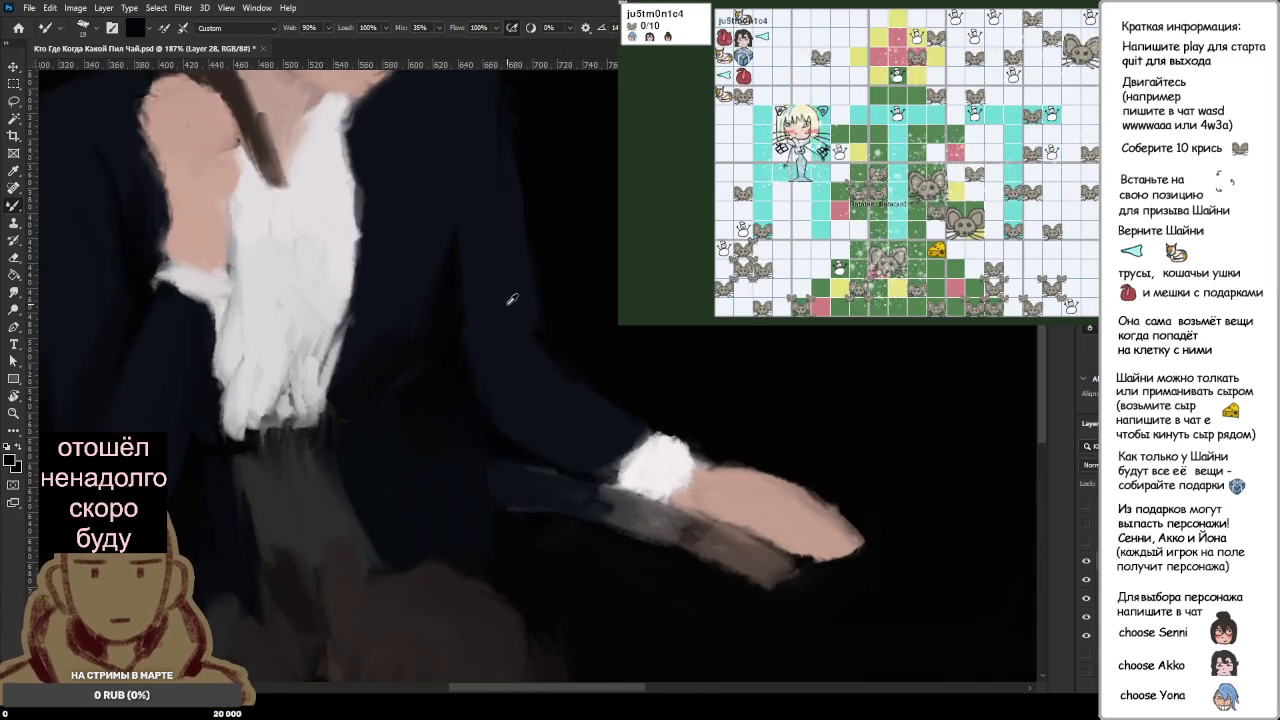
{"action": "scroll", "coordinate": [517, 237], "scroll_direction": "up", "scroll_amount": 1}
{"action": "scroll", "coordinate": [517, 237], "scroll_direction": "down", "scroll_amount": 1}
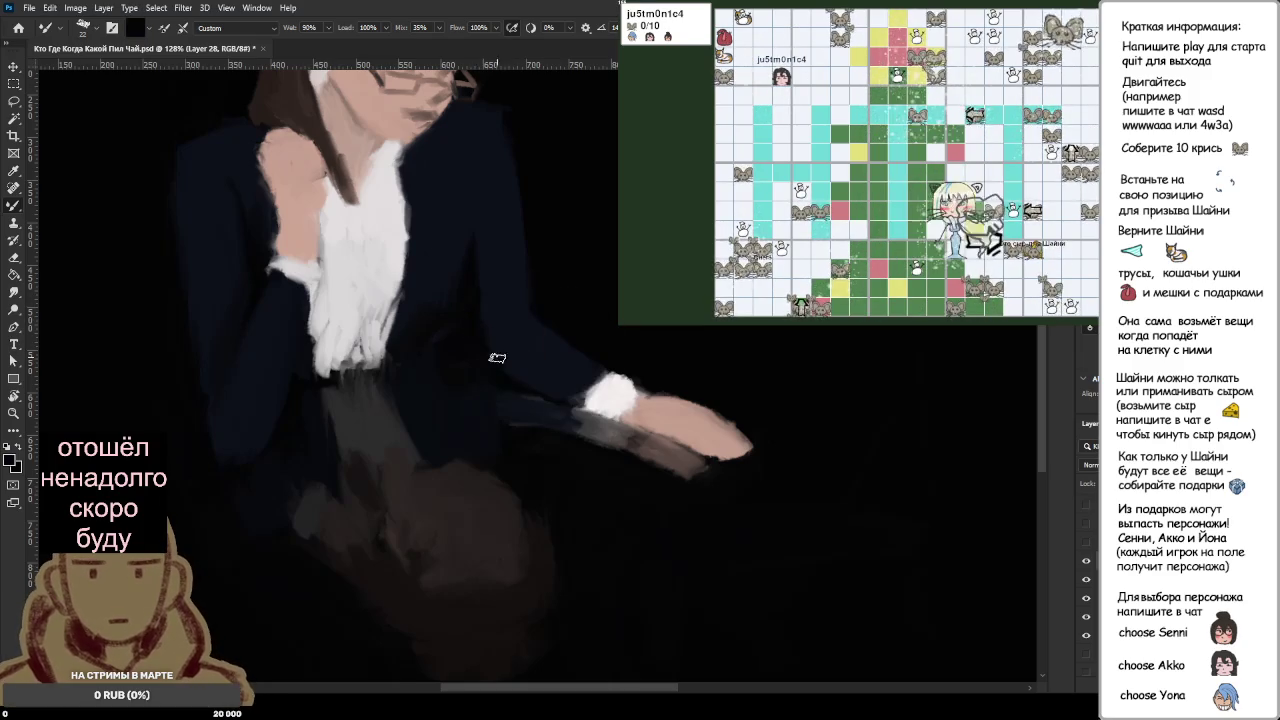
{"action": "scroll", "coordinate": [510, 350], "scroll_direction": "down", "scroll_amount": 2}
{"action": "scroll", "coordinate": [512, 350], "scroll_direction": "down", "scroll_amount": 1}
{"action": "scroll", "coordinate": [385, 345], "scroll_direction": "up", "scroll_amount": 2}
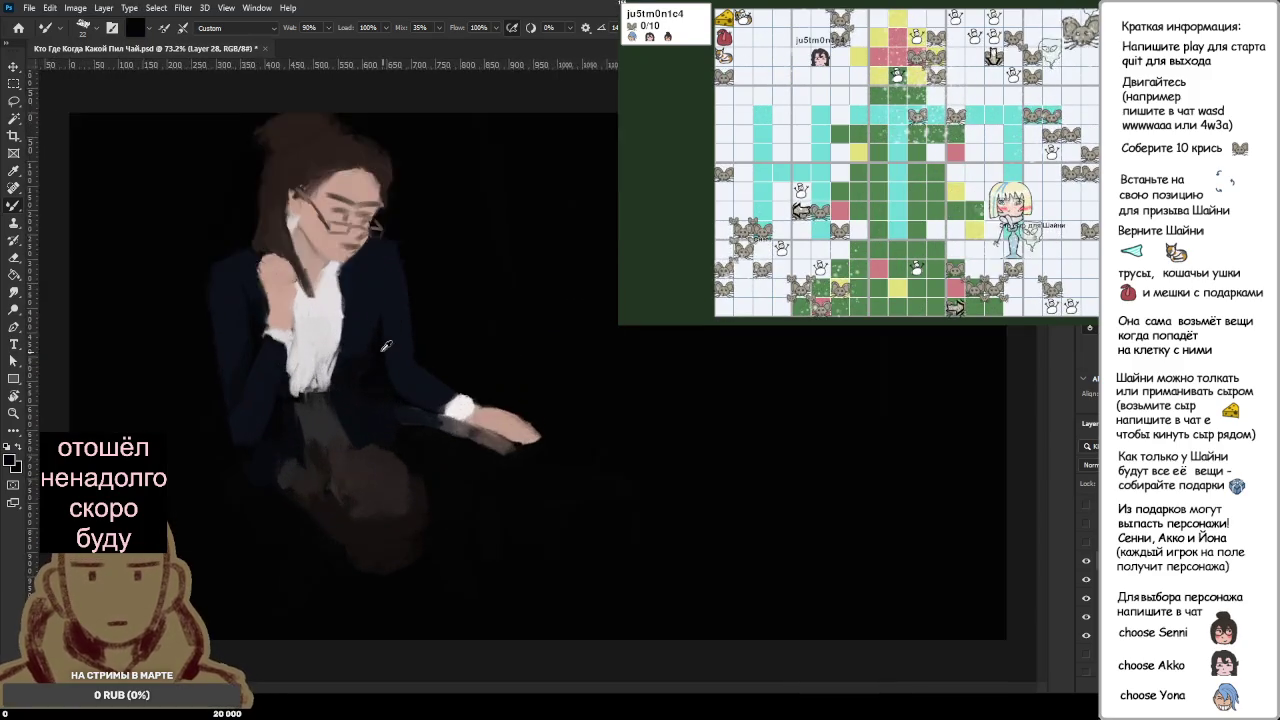
{"action": "scroll", "coordinate": [385, 345], "scroll_direction": "up", "scroll_amount": 3}
{"action": "scroll", "coordinate": [390, 350], "scroll_direction": "up", "scroll_amount": 1}
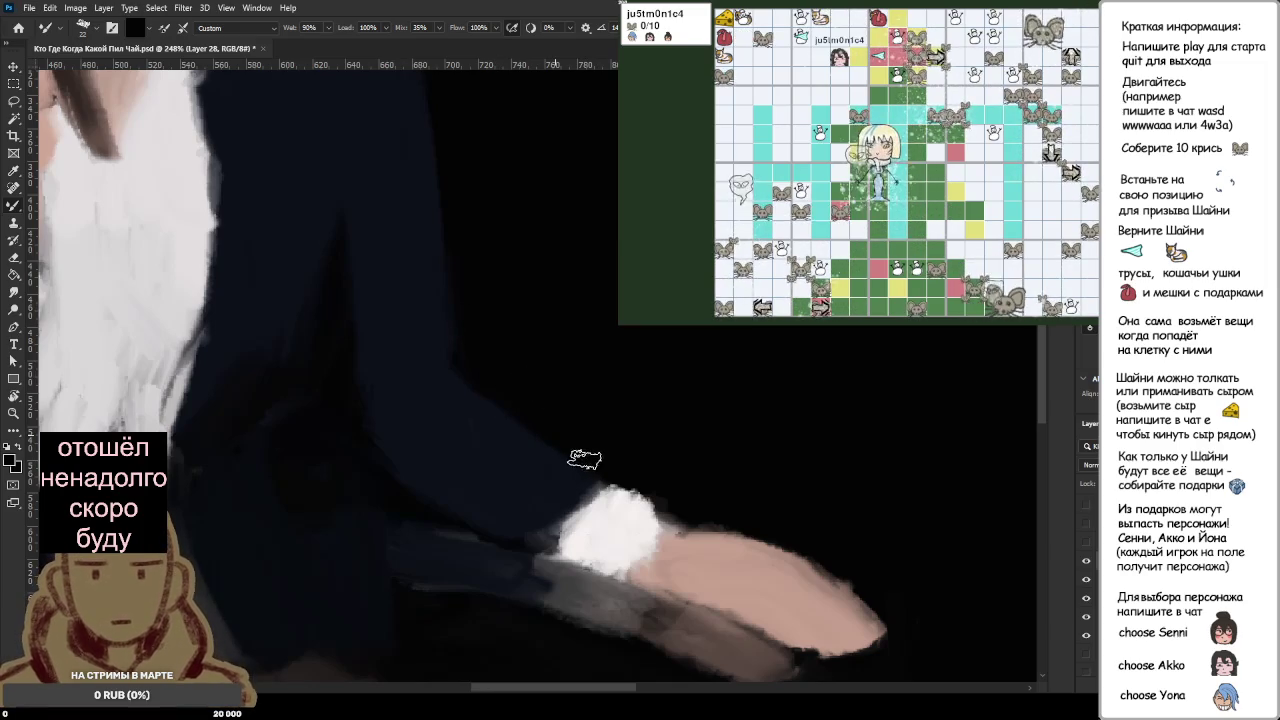
{"action": "scroll", "coordinate": [618, 440], "scroll_direction": "down", "scroll_amount": 2}
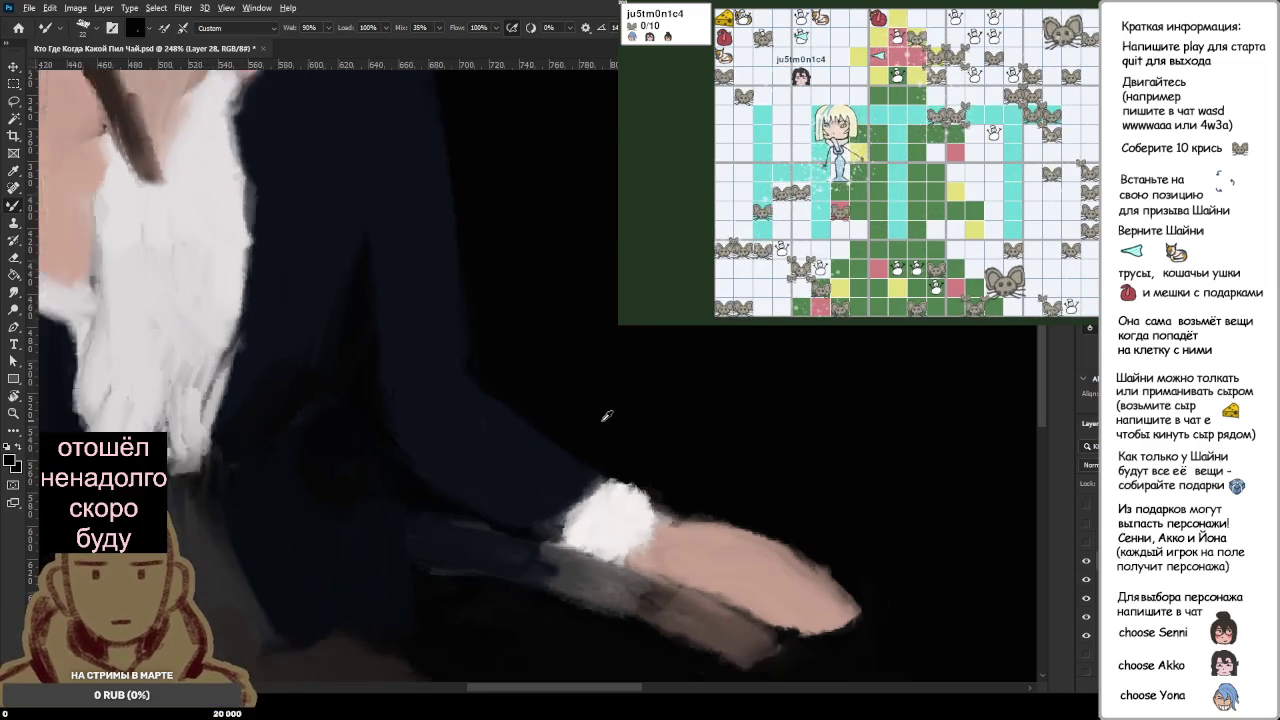
{"action": "scroll", "coordinate": [605, 420], "scroll_direction": "down", "scroll_amount": 3}
{"action": "scroll", "coordinate": [610, 405], "scroll_direction": "down", "scroll_amount": 2}
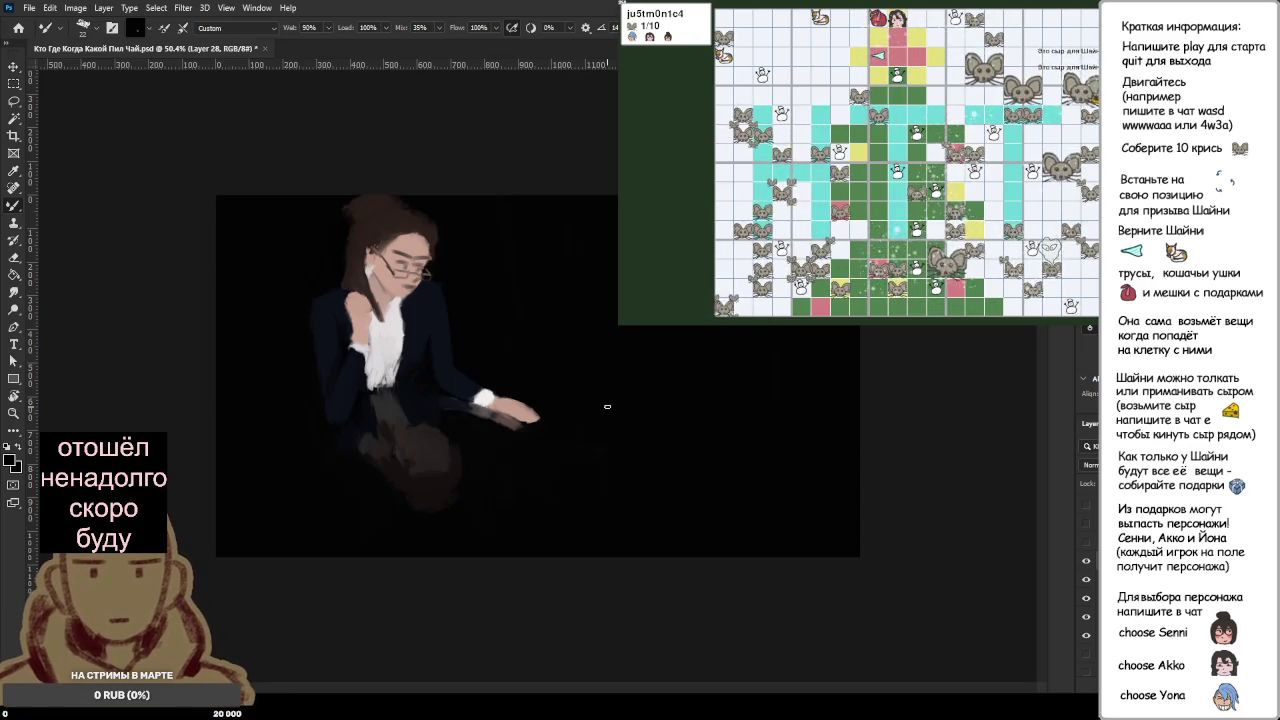
{"action": "scroll", "coordinate": [290, 289], "scroll_direction": "up", "scroll_amount": 3}
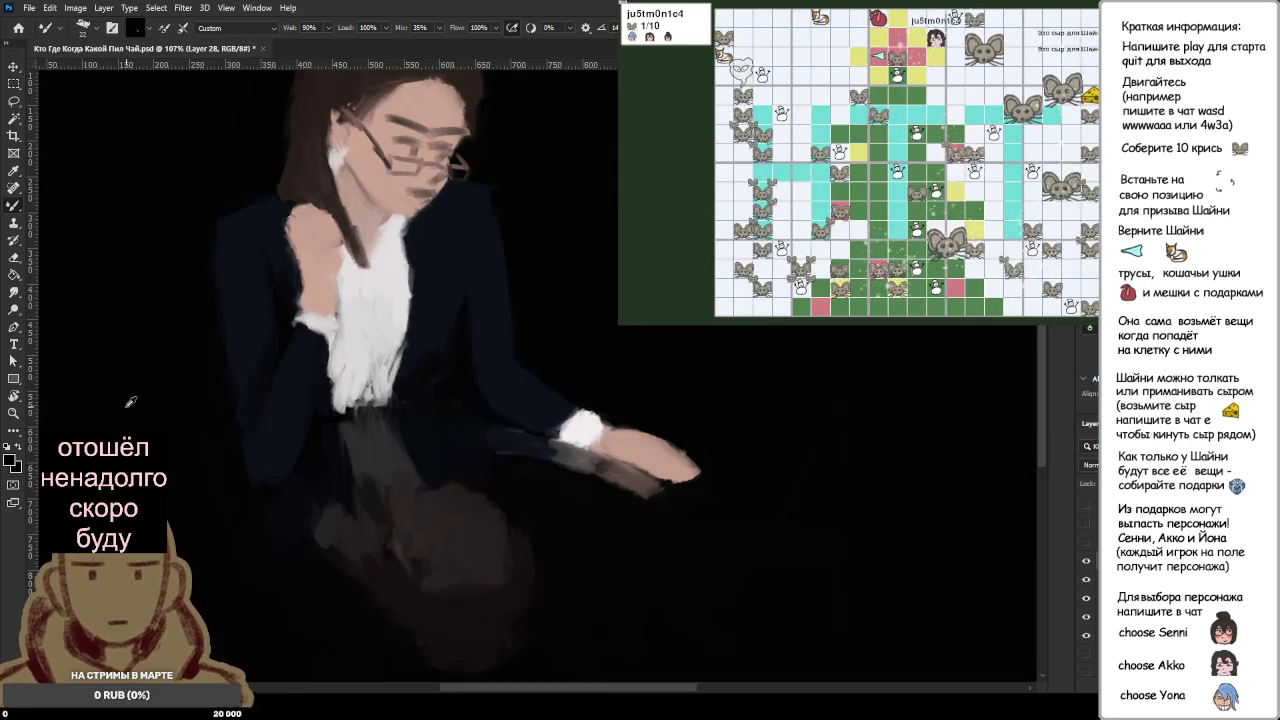
{"action": "scroll", "coordinate": [301, 388], "scroll_direction": "down", "scroll_amount": 3}
{"action": "scroll", "coordinate": [310, 382], "scroll_direction": "down", "scroll_amount": 2}
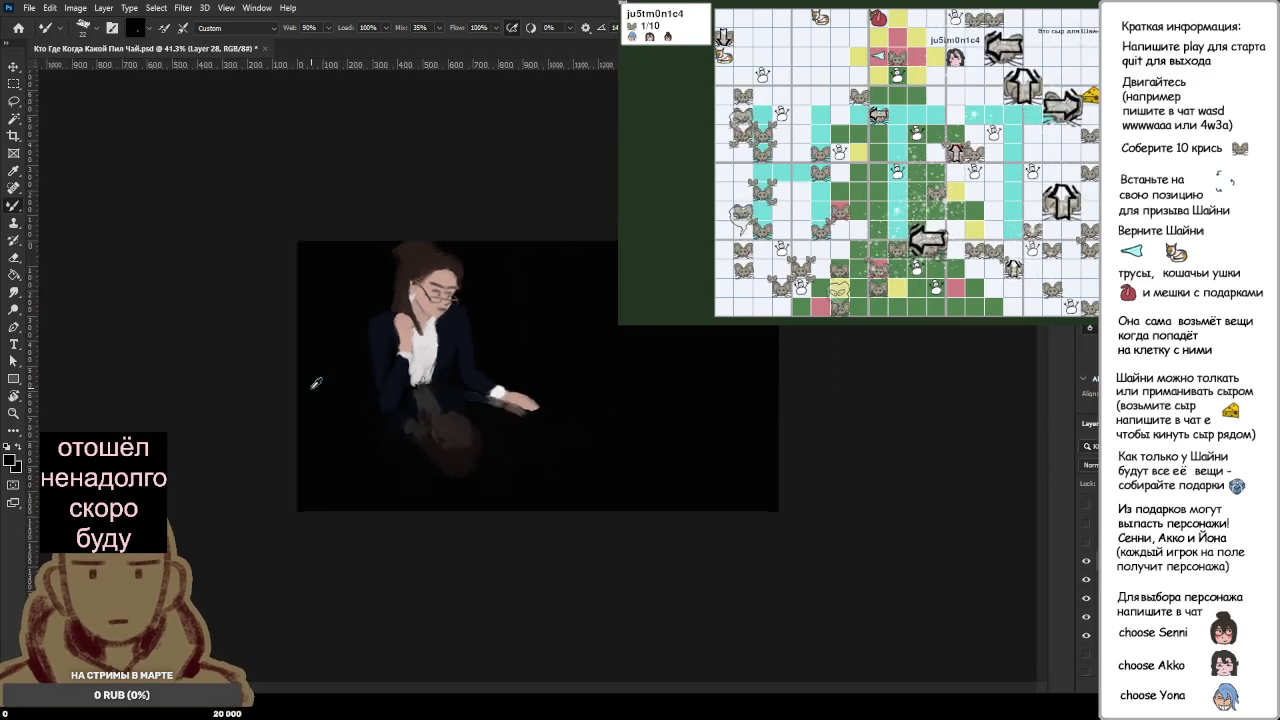
{"action": "scroll", "coordinate": [314, 380], "scroll_direction": "down", "scroll_amount": 1}
{"action": "scroll", "coordinate": [406, 341], "scroll_direction": "down", "scroll_amount": 2}
{"action": "scroll", "coordinate": [406, 341], "scroll_direction": "up", "scroll_amount": 2}
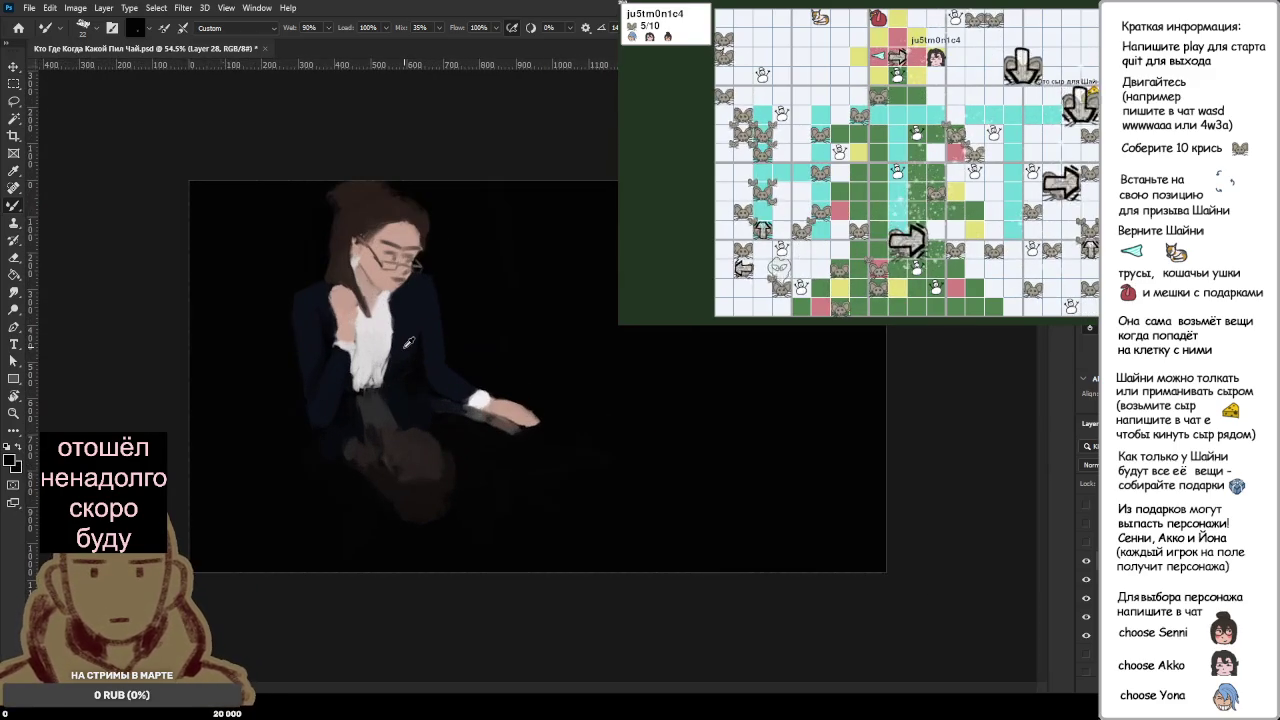
{"action": "scroll", "coordinate": [408, 342], "scroll_direction": "up", "scroll_amount": 2}
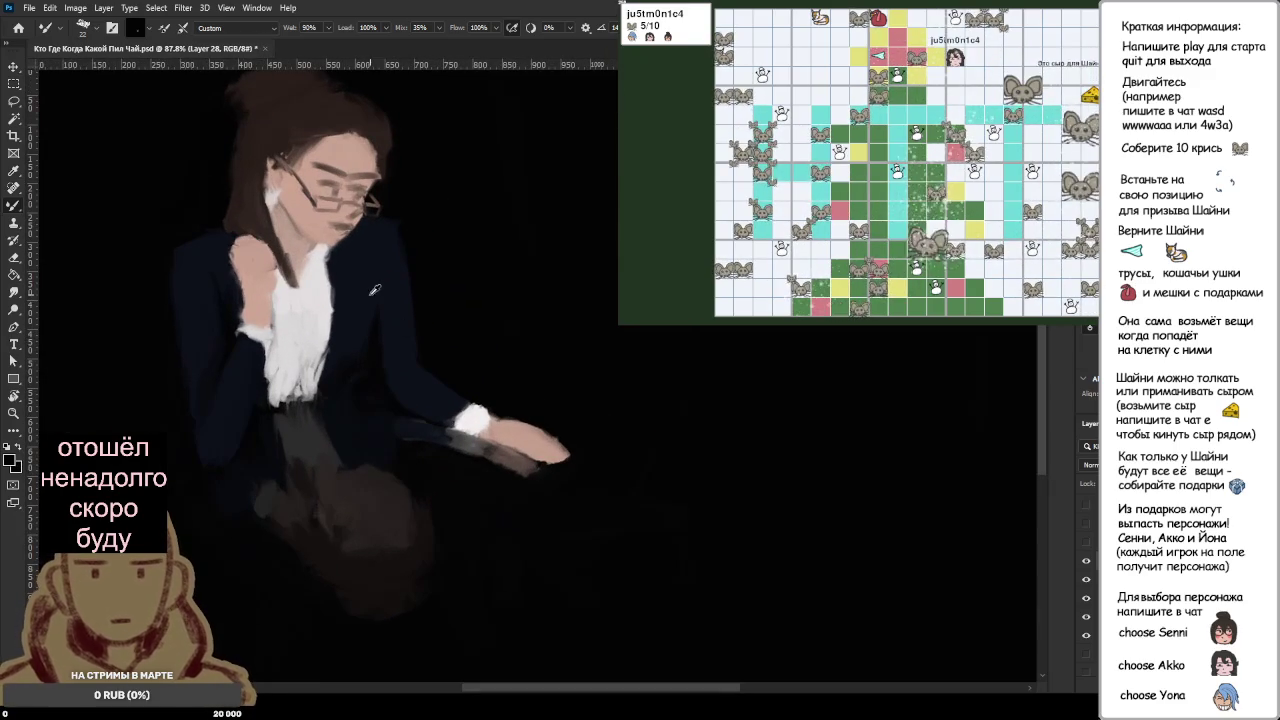
{"action": "scroll", "coordinate": [560, 335], "scroll_direction": "down", "scroll_amount": 4}
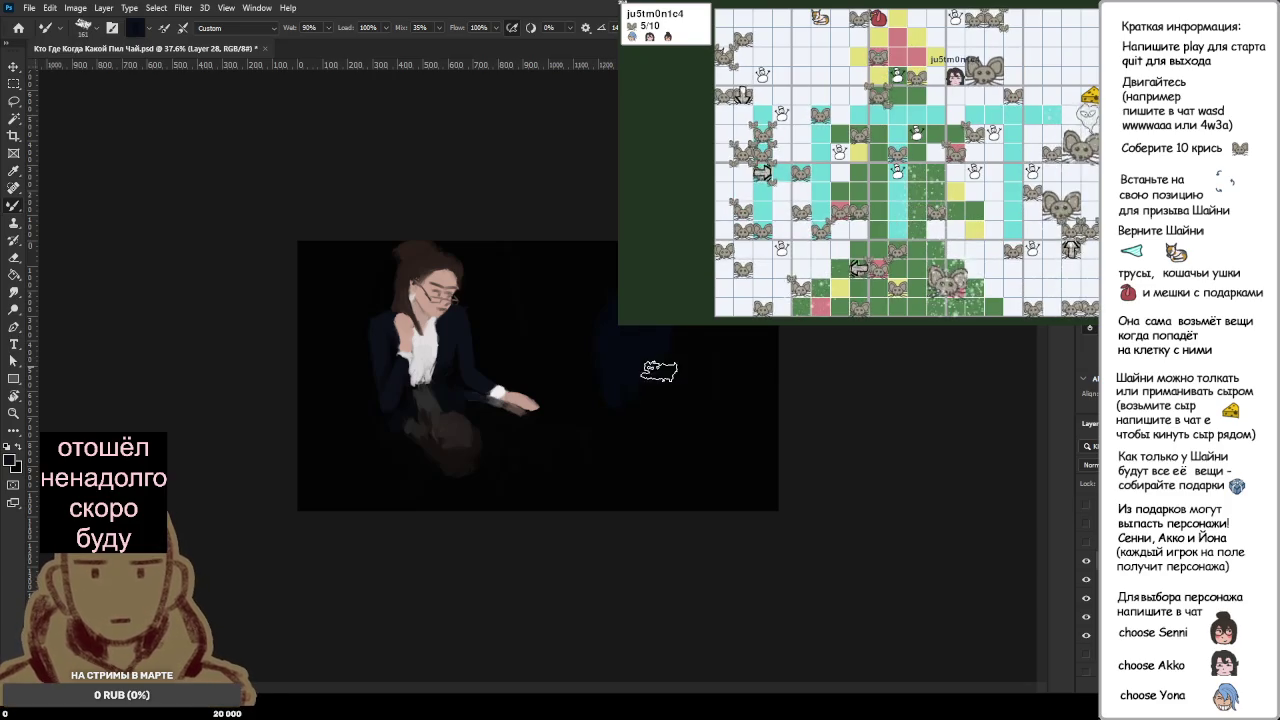
{"action": "scroll", "coordinate": [510, 370], "scroll_direction": "up", "scroll_amount": 1}
{"action": "scroll", "coordinate": [510, 370], "scroll_direction": "up", "scroll_amount": 2}
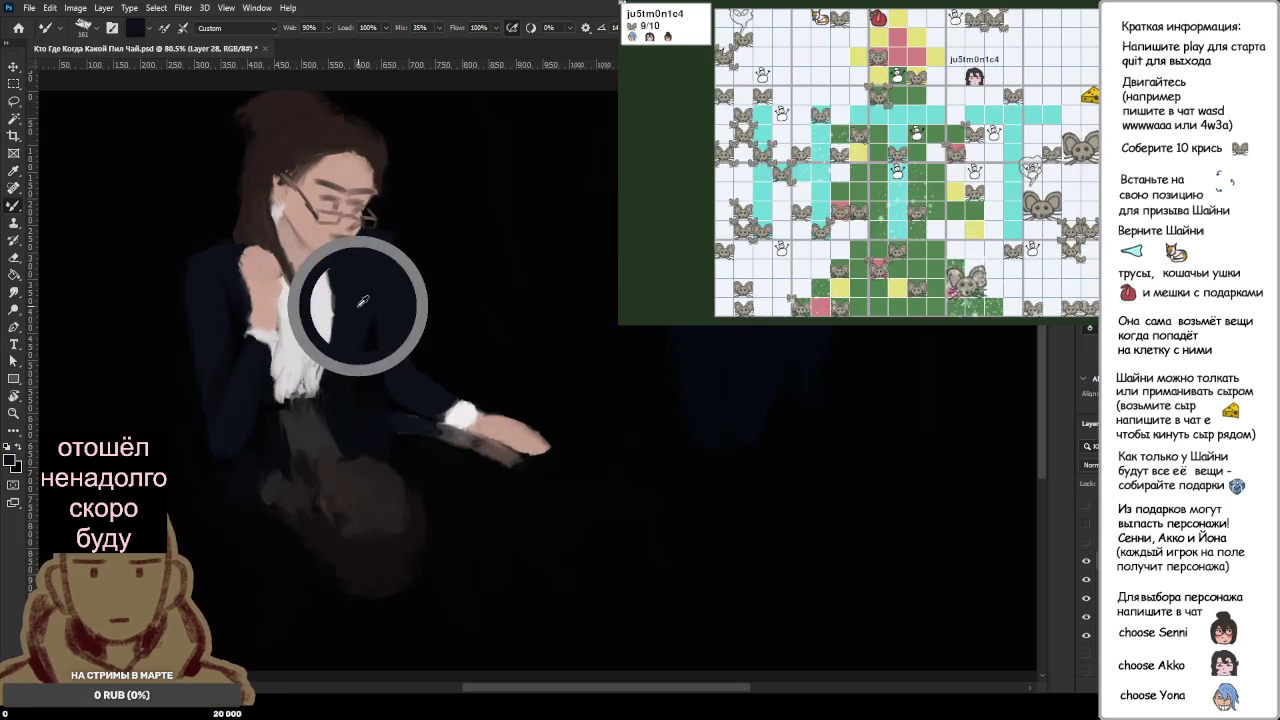
{"action": "scroll", "coordinate": [701, 347], "scroll_direction": "down", "scroll_amount": 1}
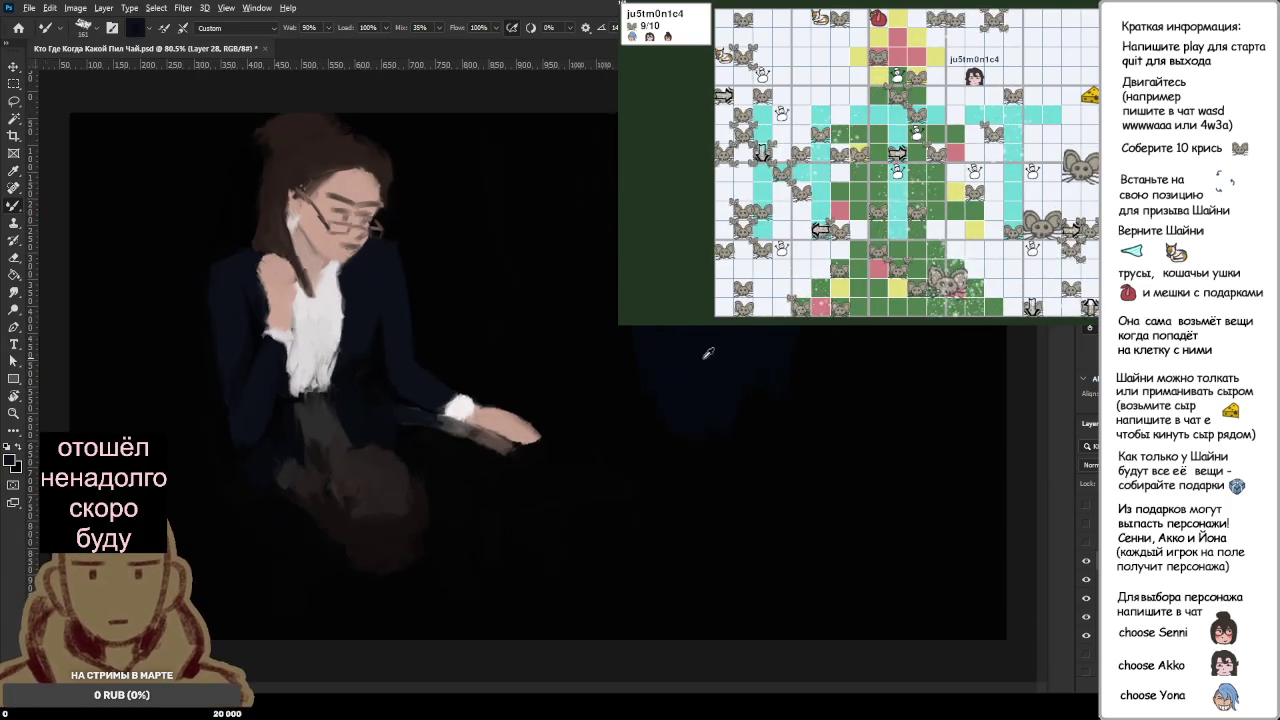
{"action": "scroll", "coordinate": [701, 347], "scroll_direction": "down", "scroll_amount": 1}
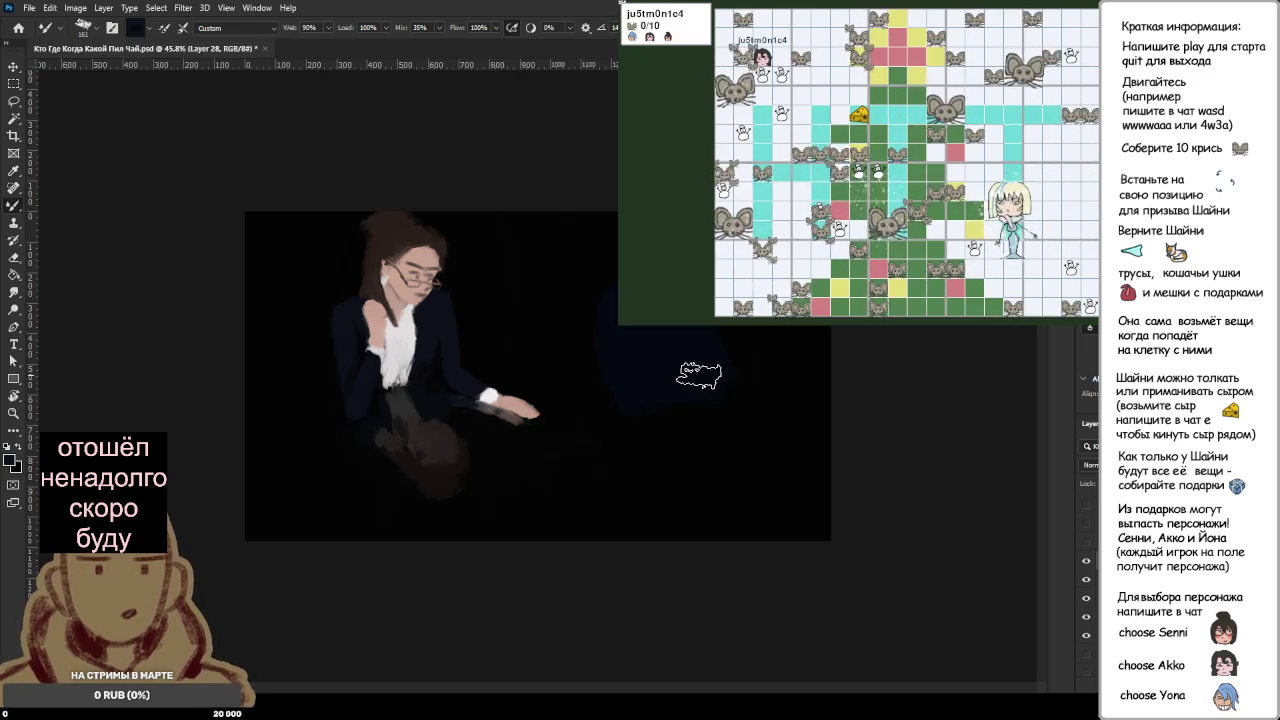
{"action": "scroll", "coordinate": [595, 346], "scroll_direction": "up", "scroll_amount": 2}
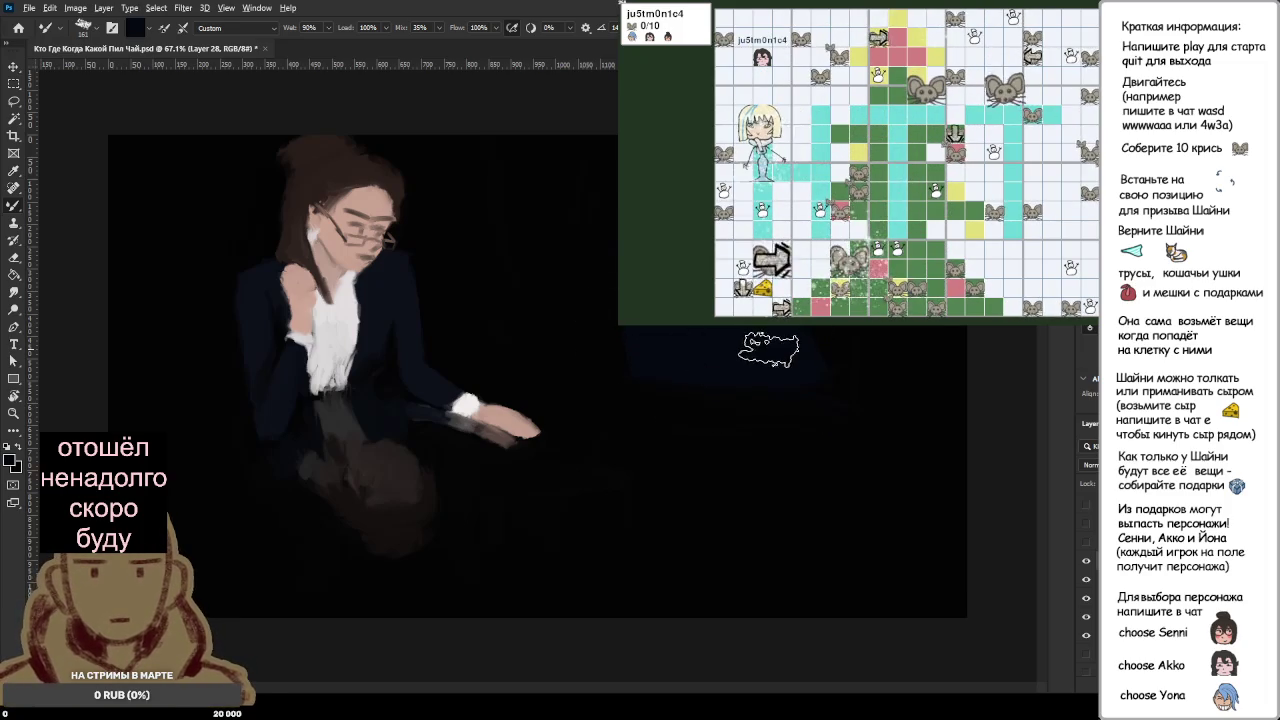
{"action": "key", "text": "ctrl+minus"}
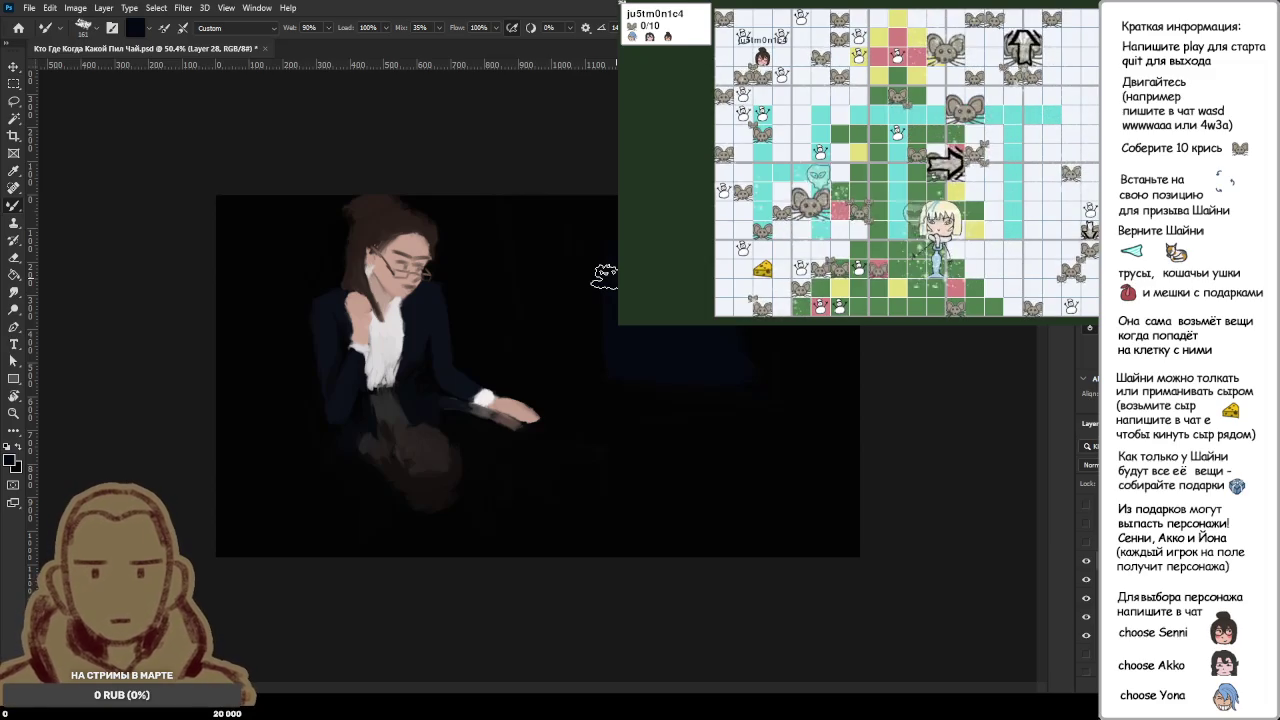
Step: Sample the shirt's light grey and brush hair strokes right of the woman
{"action": "scroll", "coordinate": [640, 345], "scroll_direction": "up", "scroll_amount": 2}
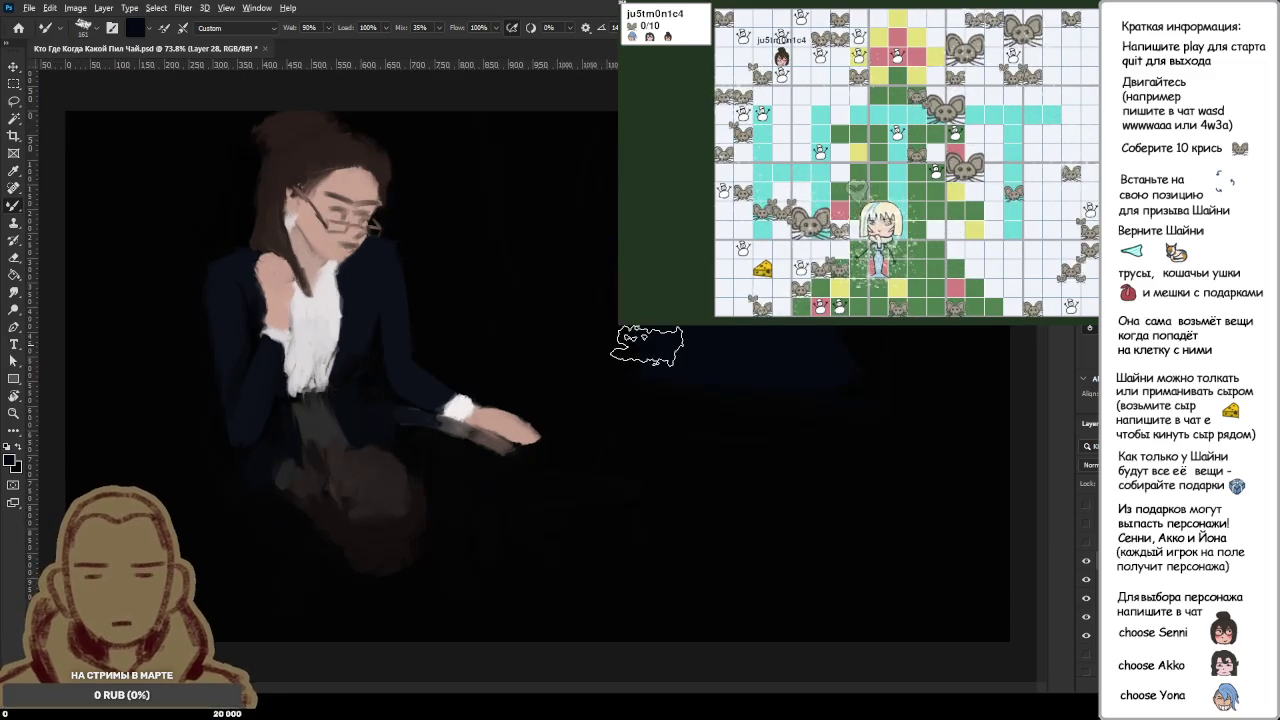
{"action": "scroll", "coordinate": [647, 345], "scroll_direction": "down", "scroll_amount": 1}
{"action": "left_click", "coordinate": [380, 330], "text": "alt"}
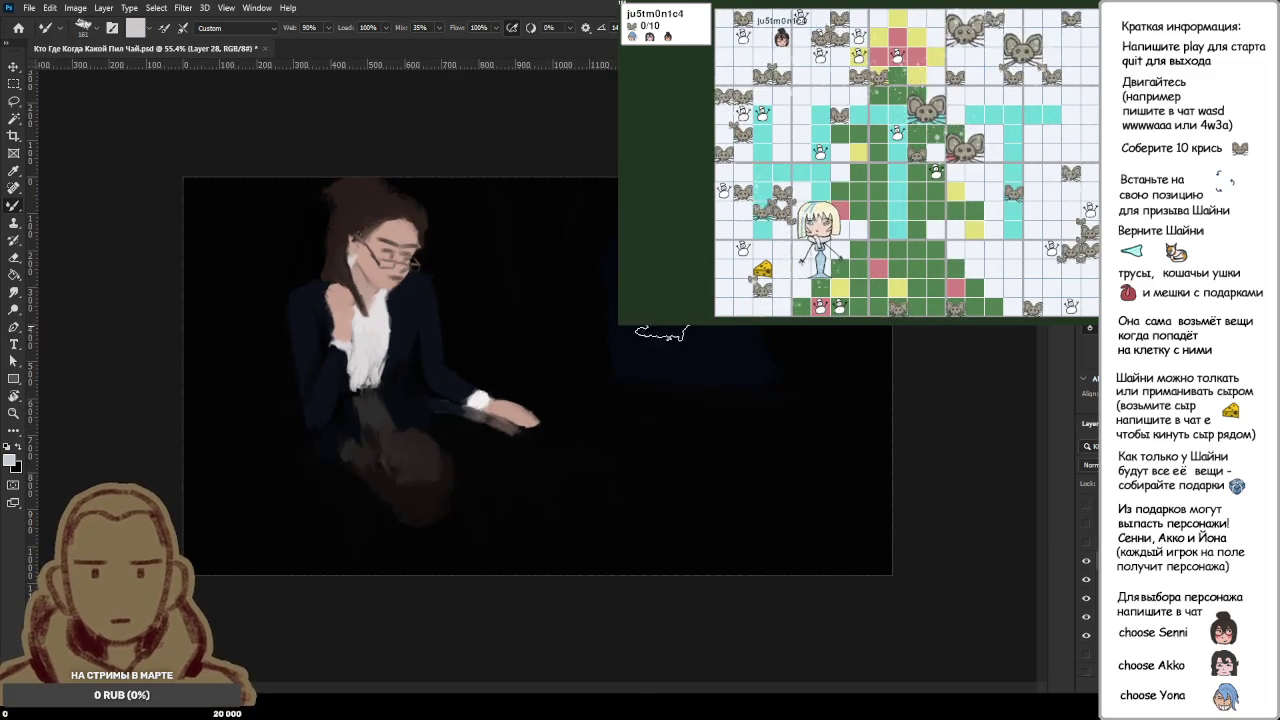
{"action": "left_click_drag", "start_coordinate": [660, 333], "coordinate": [705, 385]}
{"action": "left_click_drag", "start_coordinate": [715, 328], "coordinate": [725, 370]}
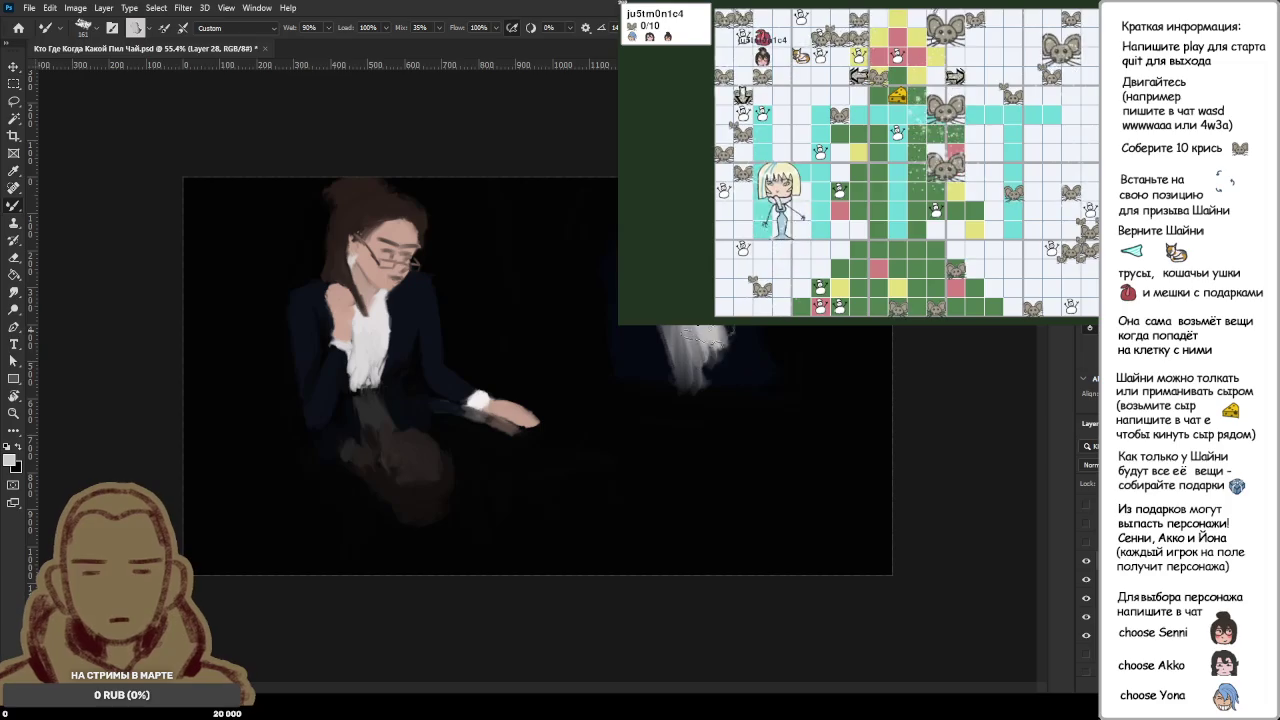
Step: Flip the view horizontally and broaden the hair shape with white strokes, then switch to black
{"action": "scroll", "coordinate": [573, 463], "scroll_direction": "up", "scroll_amount": 2}
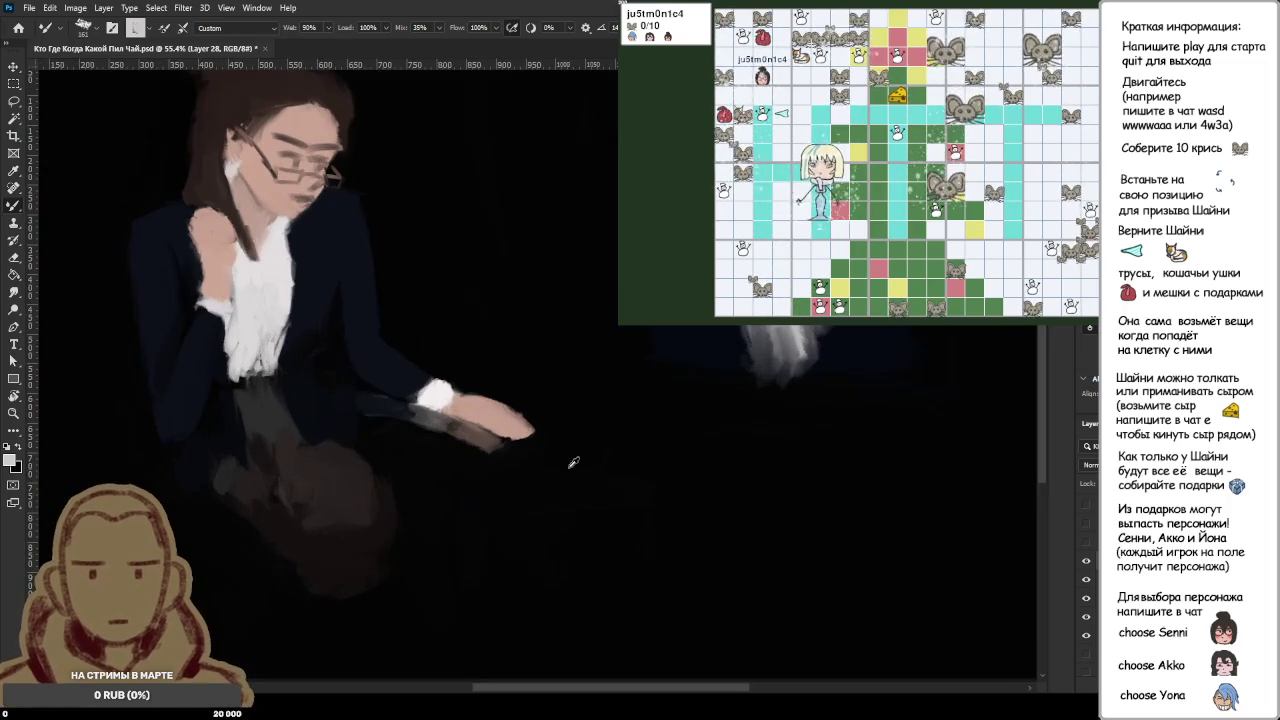
{"action": "scroll", "coordinate": [570, 500], "scroll_direction": "up", "scroll_amount": 3}
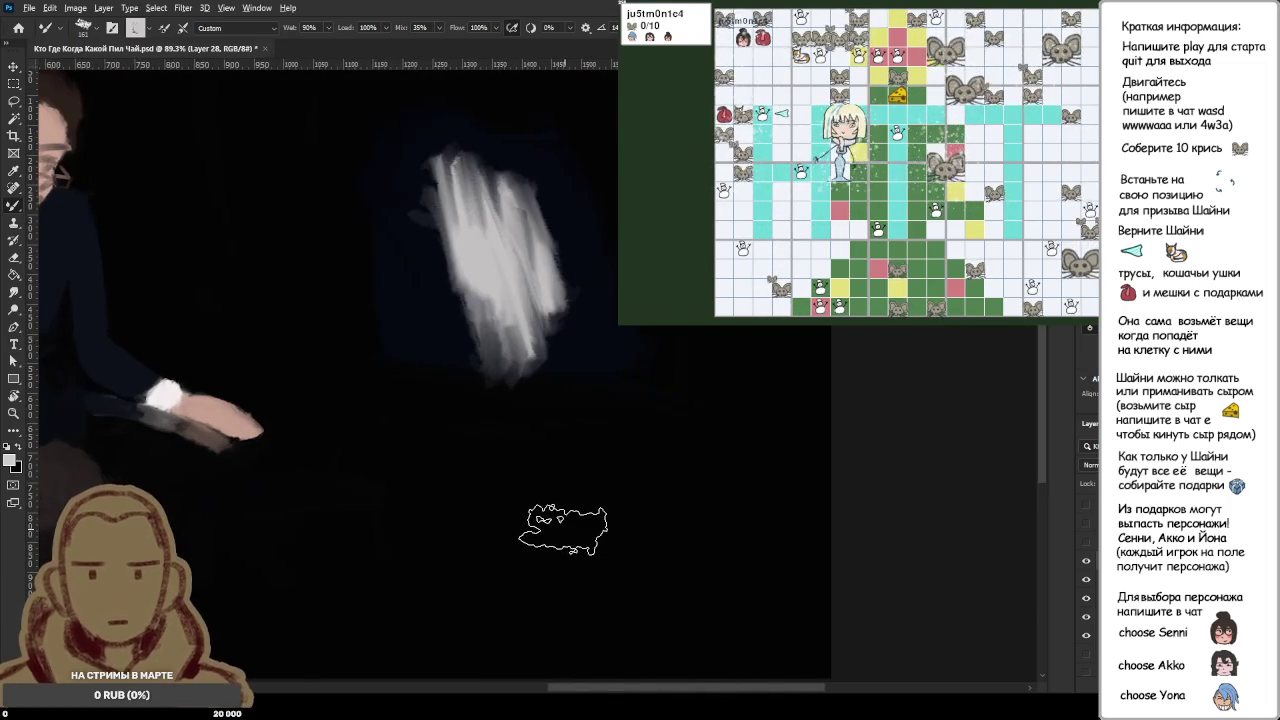
{"action": "scroll", "coordinate": [562, 528], "scroll_direction": "down", "scroll_amount": 2}
{"action": "scroll", "coordinate": [528, 537], "scroll_direction": "down", "scroll_amount": 1}
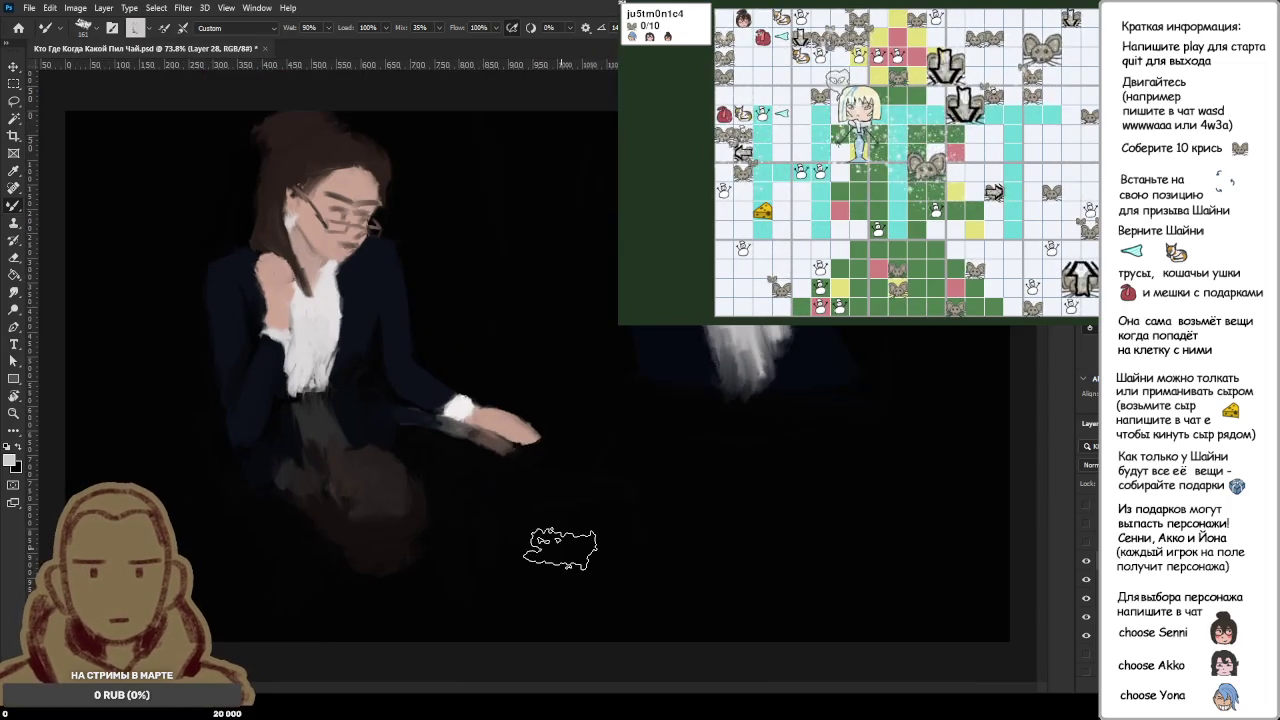
{"action": "scroll", "coordinate": [558, 540], "scroll_direction": "down", "scroll_amount": 1}
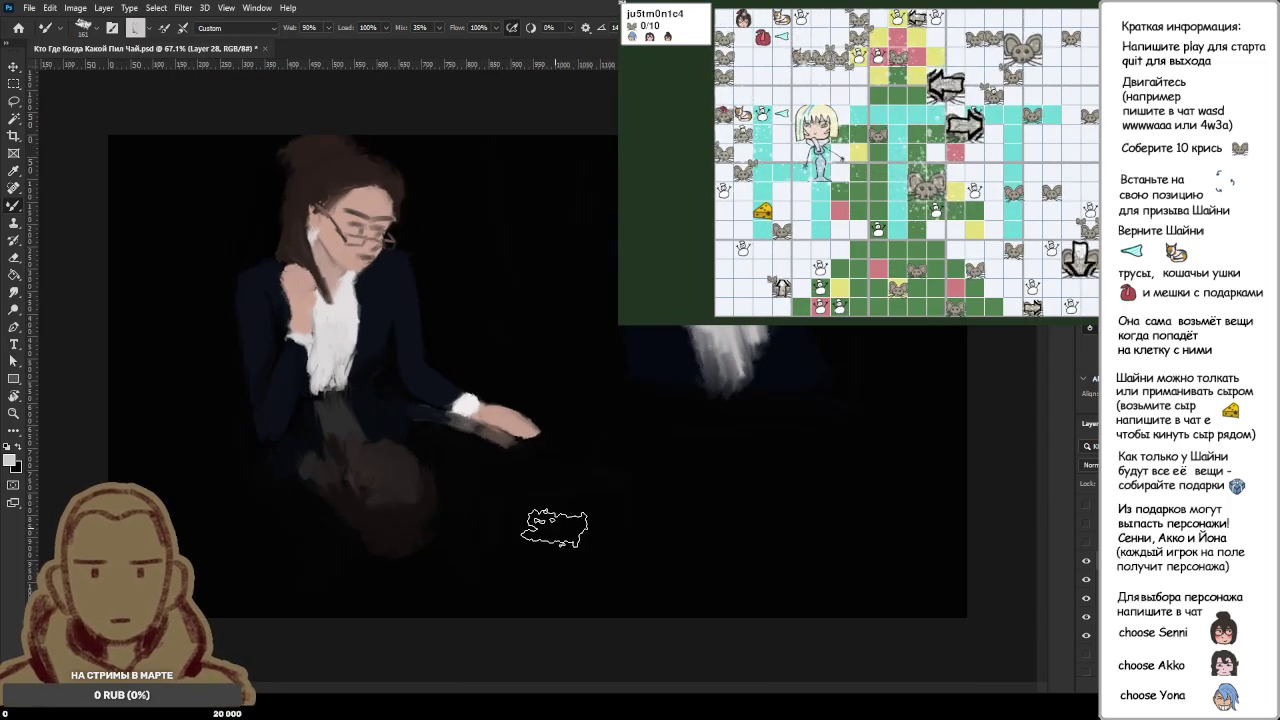
{"action": "key", "text": "ctrl+shift+h"}
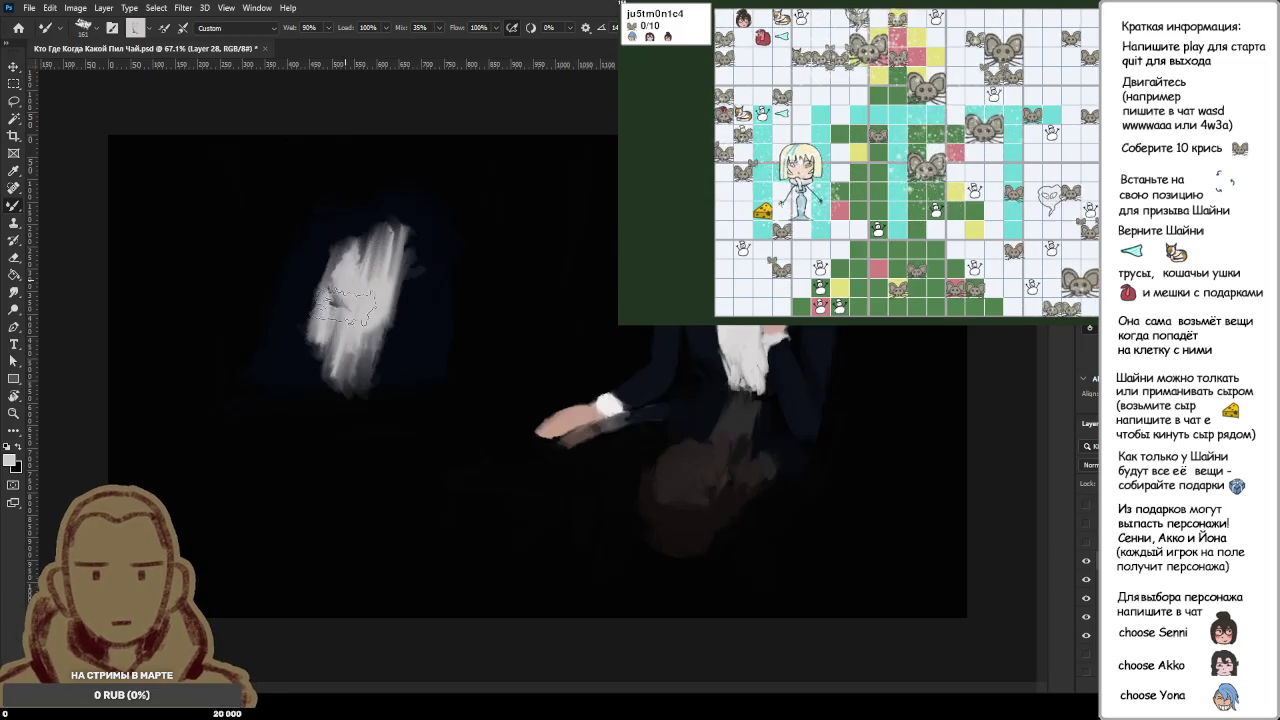
{"action": "mouse_move", "coordinate": [343, 305]}
{"action": "left_mouse_down"}
{"action": "mouse_move", "coordinate": [345, 260]}
{"action": "mouse_move", "coordinate": [315, 370]}
{"action": "mouse_move", "coordinate": [340, 280]}
{"action": "left_mouse_up"}
{"action": "left_click_drag", "start_coordinate": [360, 370], "coordinate": [385, 245]}
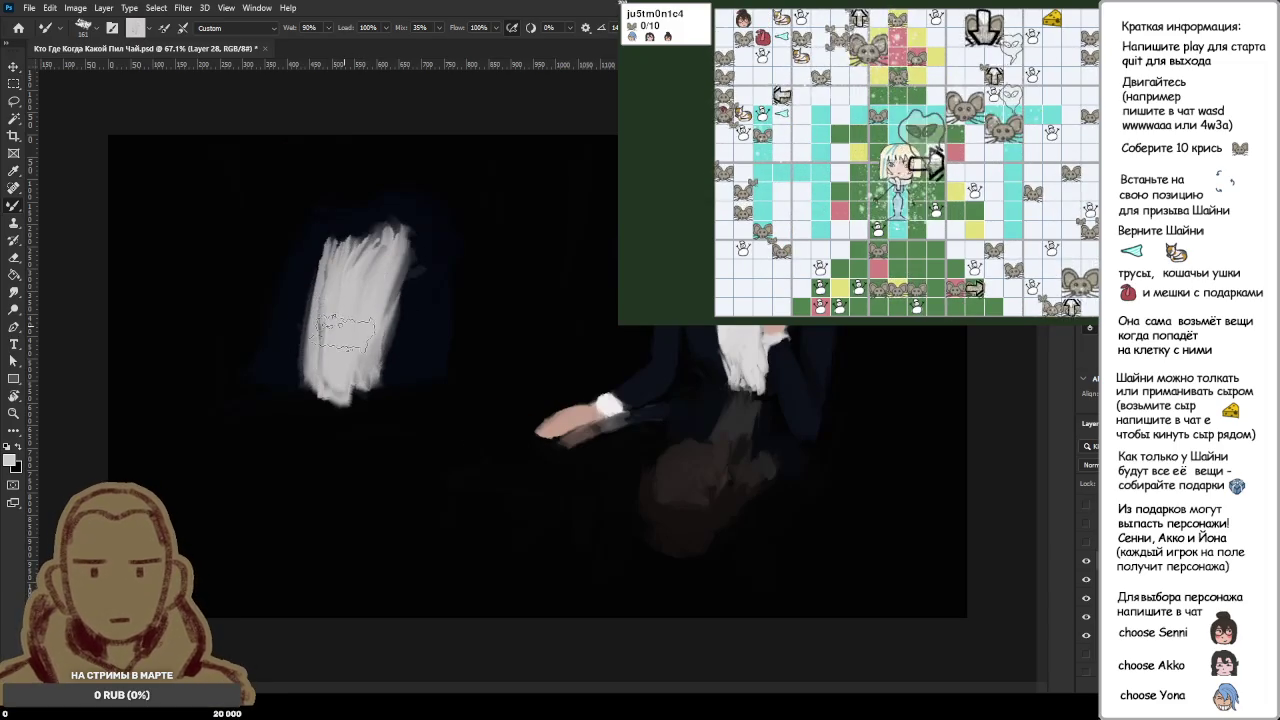
{"action": "key", "text": "x"}
{"action": "scroll", "coordinate": [528, 374], "scroll_direction": "up", "scroll_amount": 1}
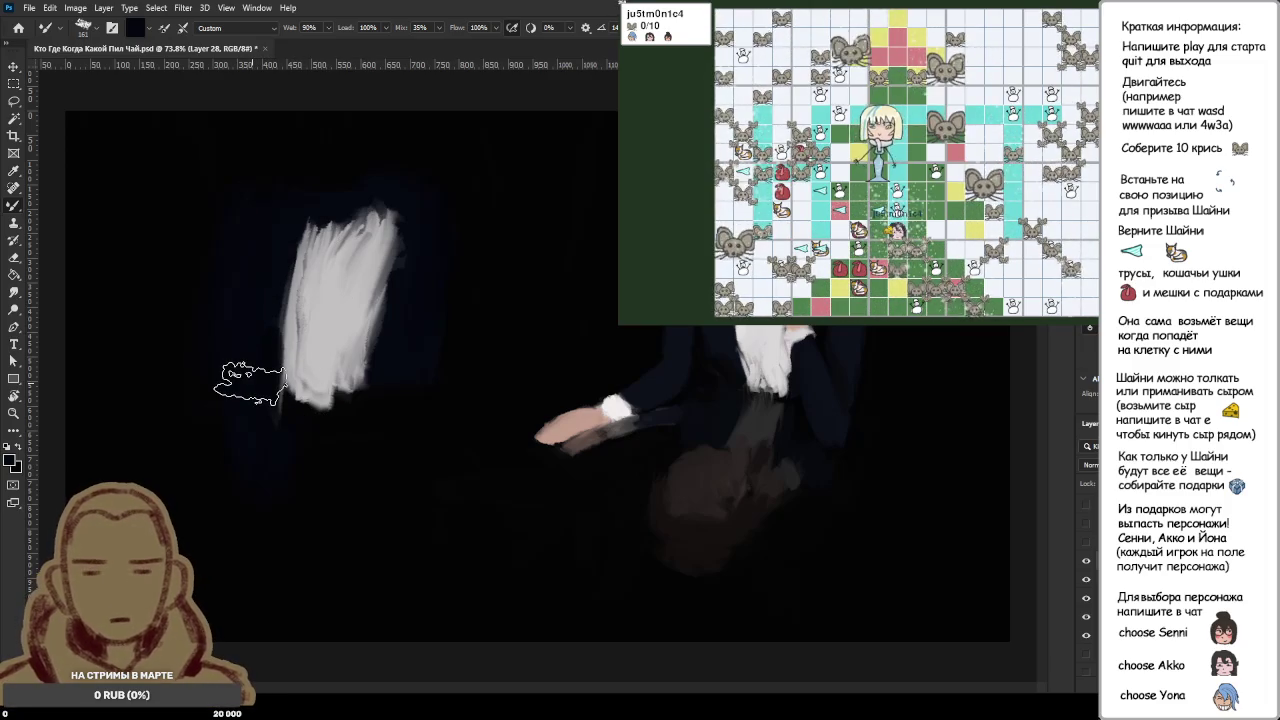
Step: Smear dark suit strokes diagonally across the white shirt shape, sampling nearby colours
{"action": "left_click_drag", "start_coordinate": [270, 415], "coordinate": [320, 320]}
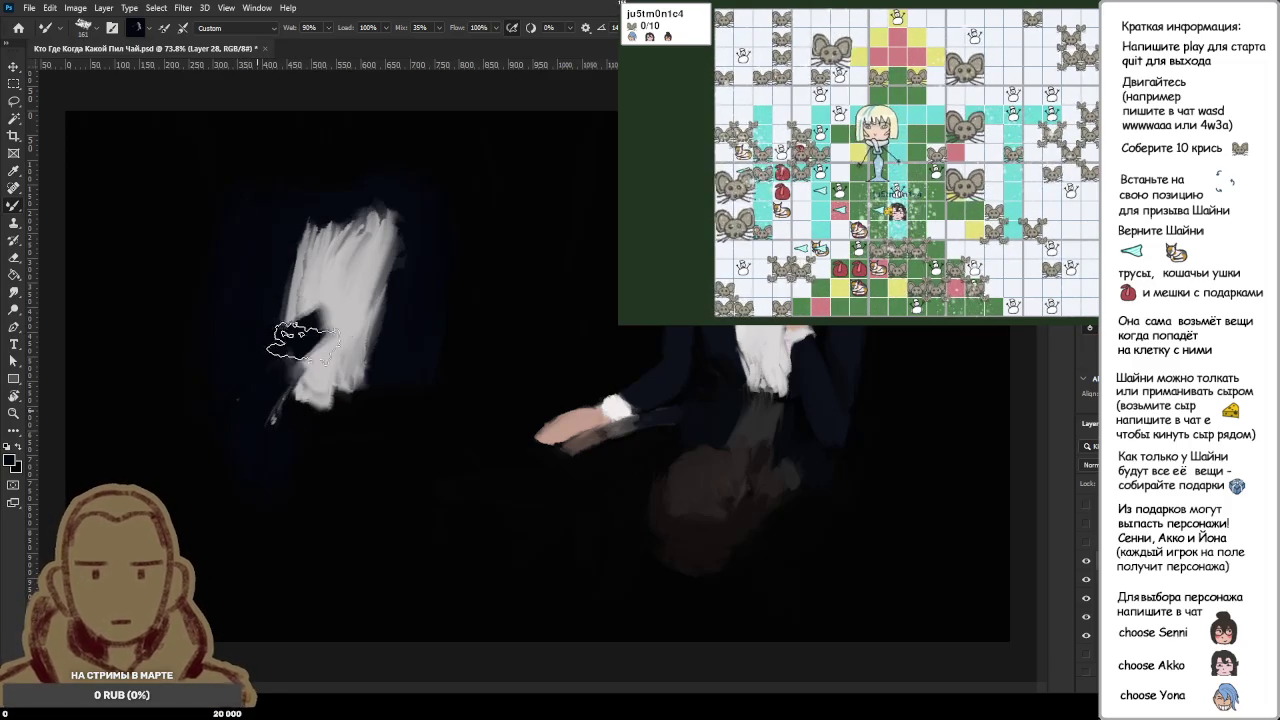
{"action": "left_click_drag", "start_coordinate": [285, 363], "coordinate": [385, 225]}
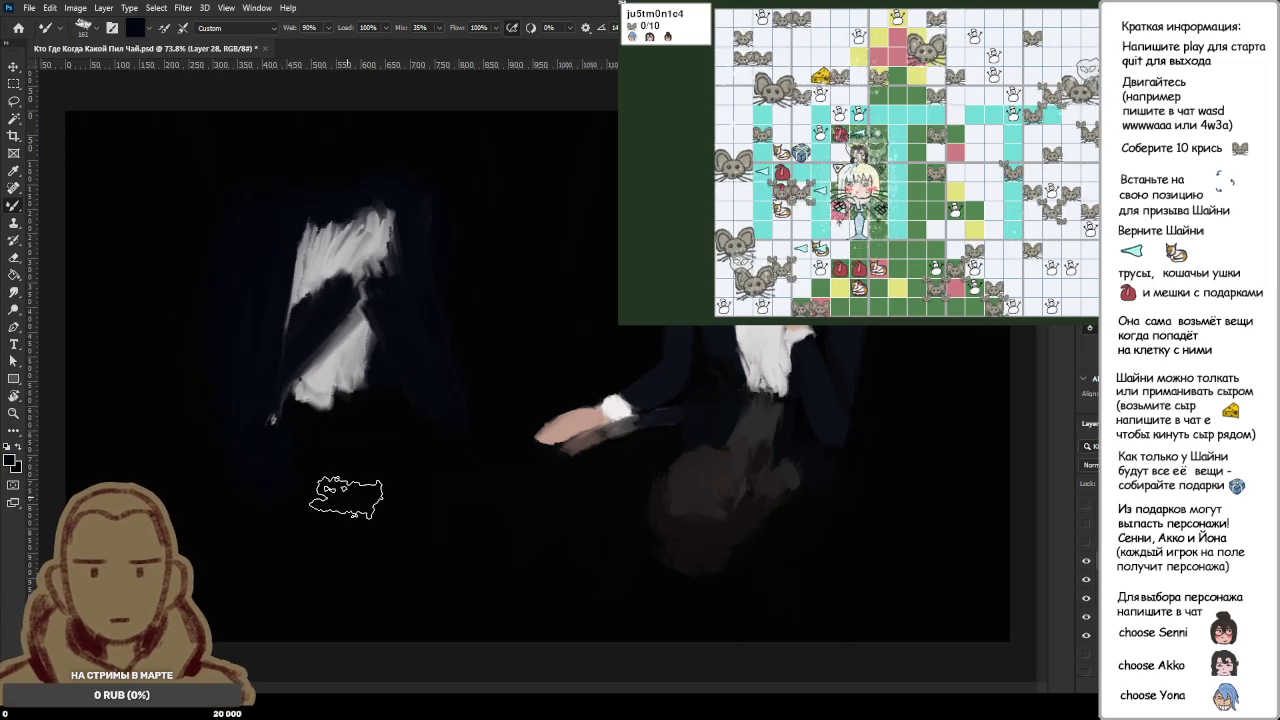
{"action": "left_click", "coordinate": [321, 501], "text": "alt"}
{"action": "left_click", "coordinate": [247, 481], "text": "alt"}
{"action": "left_click", "coordinate": [375, 449], "text": "alt"}
{"action": "left_click", "coordinate": [481, 405], "text": "alt"}
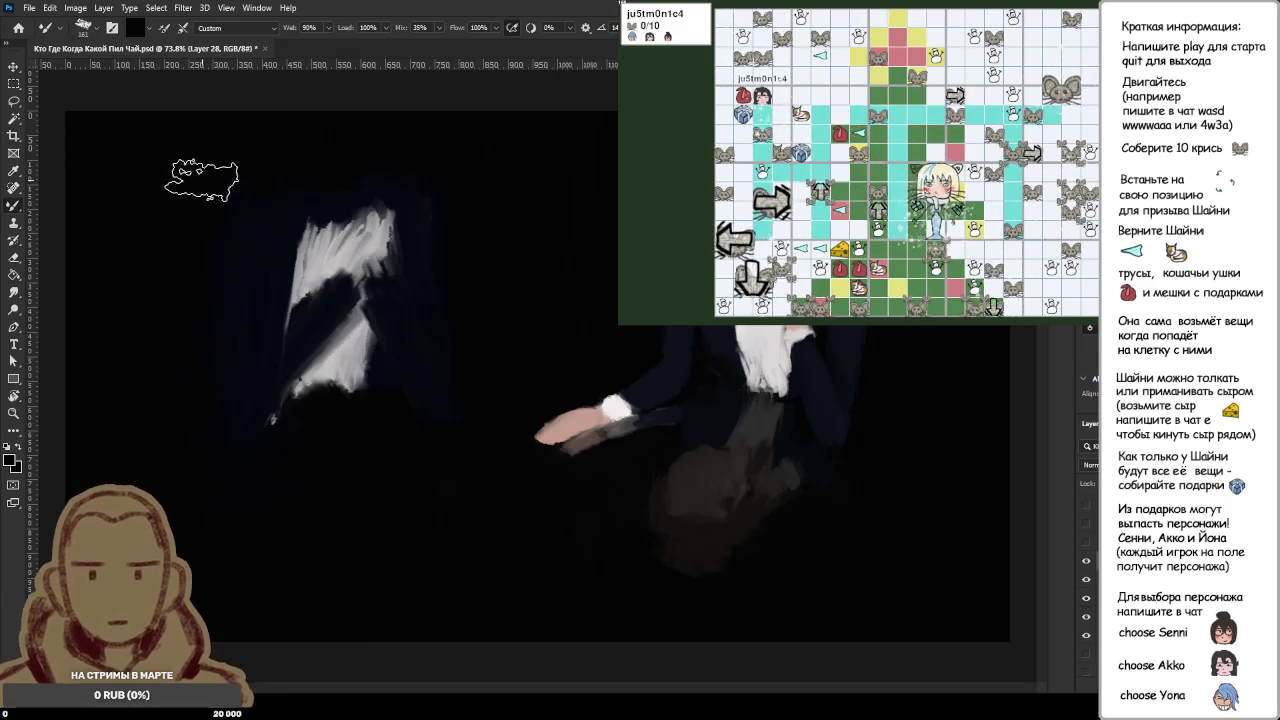
Step: Zoom out and back in, then sample a pinkish skin tone from the painting
{"action": "scroll", "coordinate": [278, 422], "scroll_direction": "down", "scroll_amount": 3}
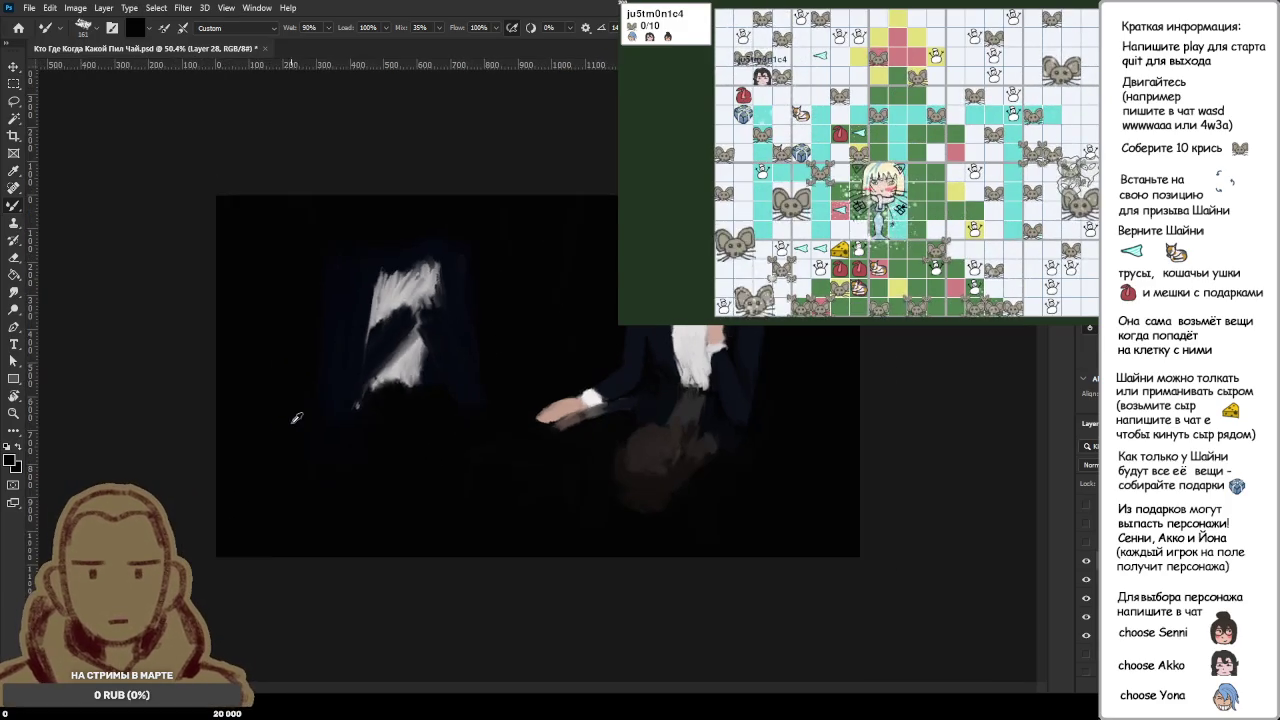
{"action": "scroll", "coordinate": [300, 415], "scroll_direction": "down", "scroll_amount": 2}
{"action": "scroll", "coordinate": [324, 405], "scroll_direction": "down", "scroll_amount": 2}
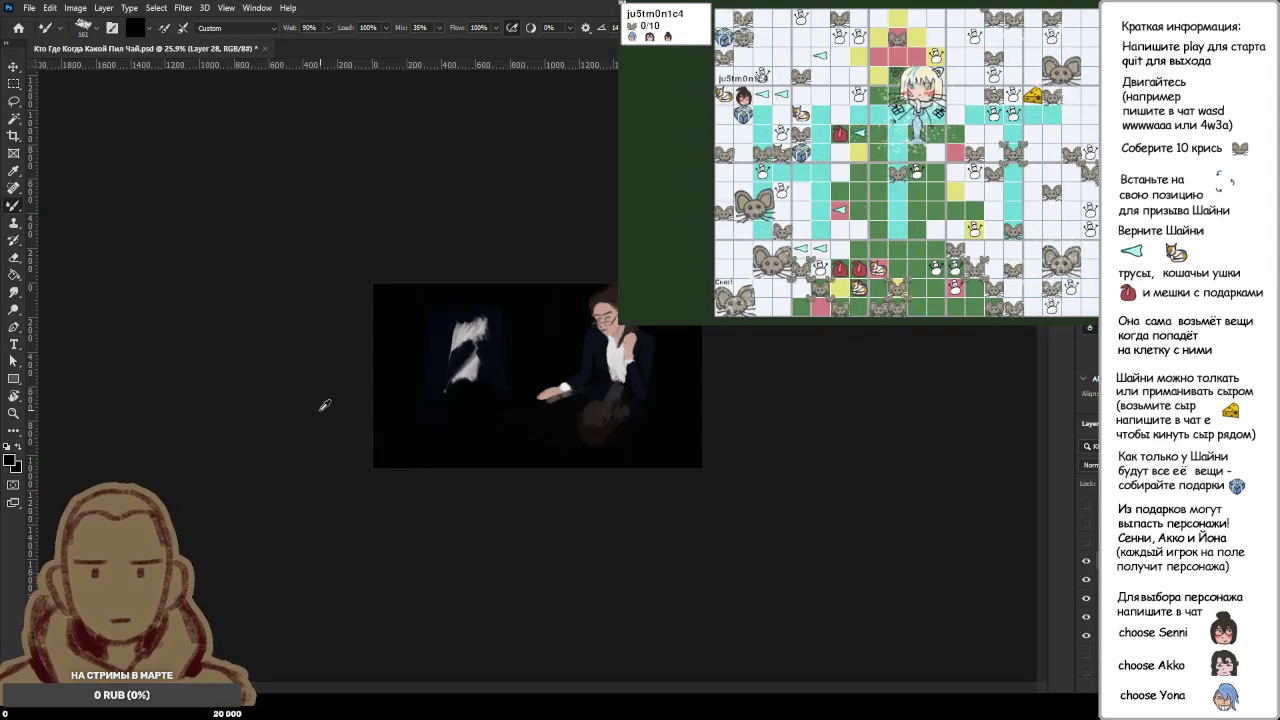
{"action": "key", "text": "ctrl+plus"}
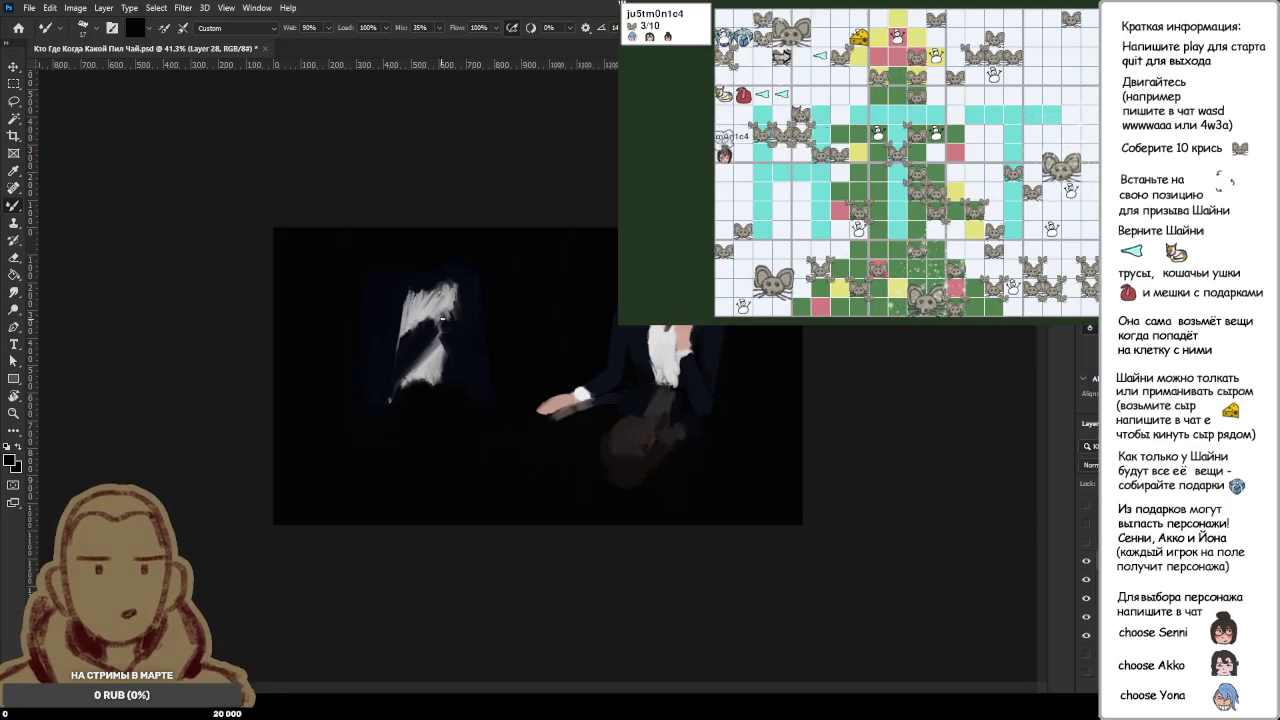
{"action": "left_click", "coordinate": [429, 278], "text": "alt"}
Step: Block in the left figure's head with pinkish skin tone
{"action": "mouse_move", "coordinate": [429, 282]}
{"action": "left_mouse_down"}
{"action": "mouse_move", "coordinate": [428, 296]}
{"action": "mouse_move", "coordinate": [450, 290]}
{"action": "mouse_move", "coordinate": [461, 268]}
{"action": "left_mouse_up"}
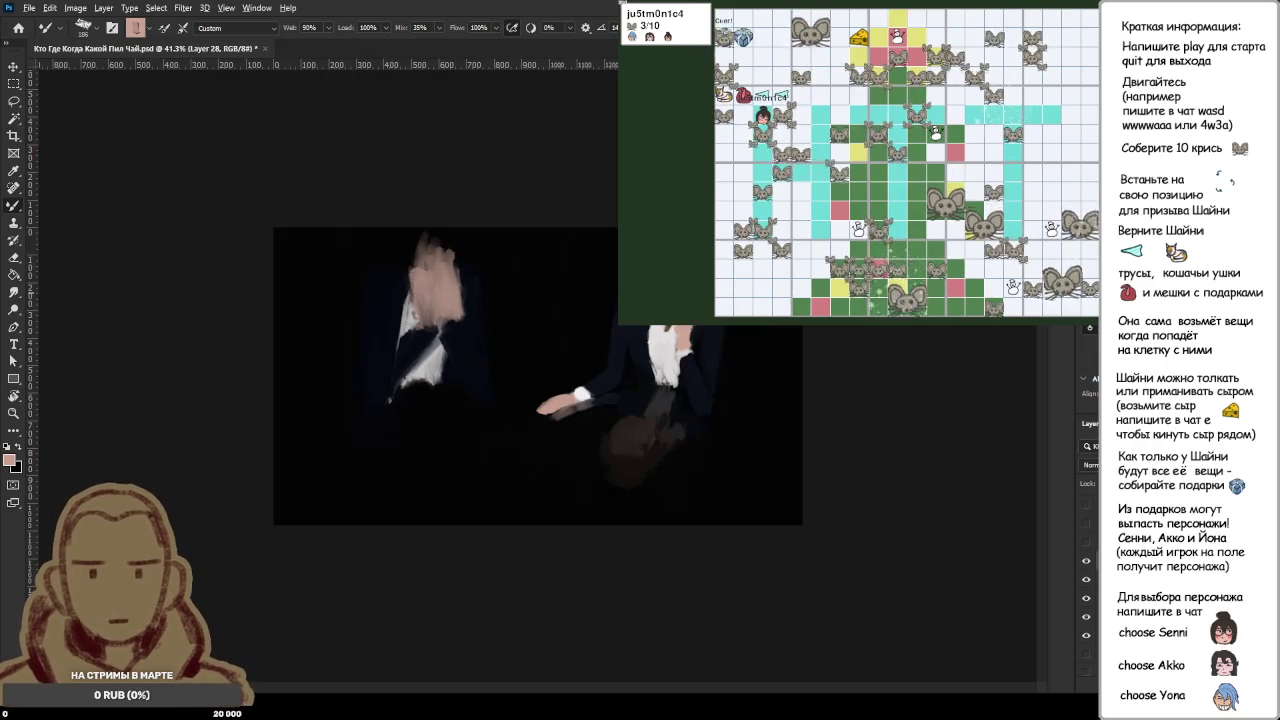
{"action": "key", "text": "i"}
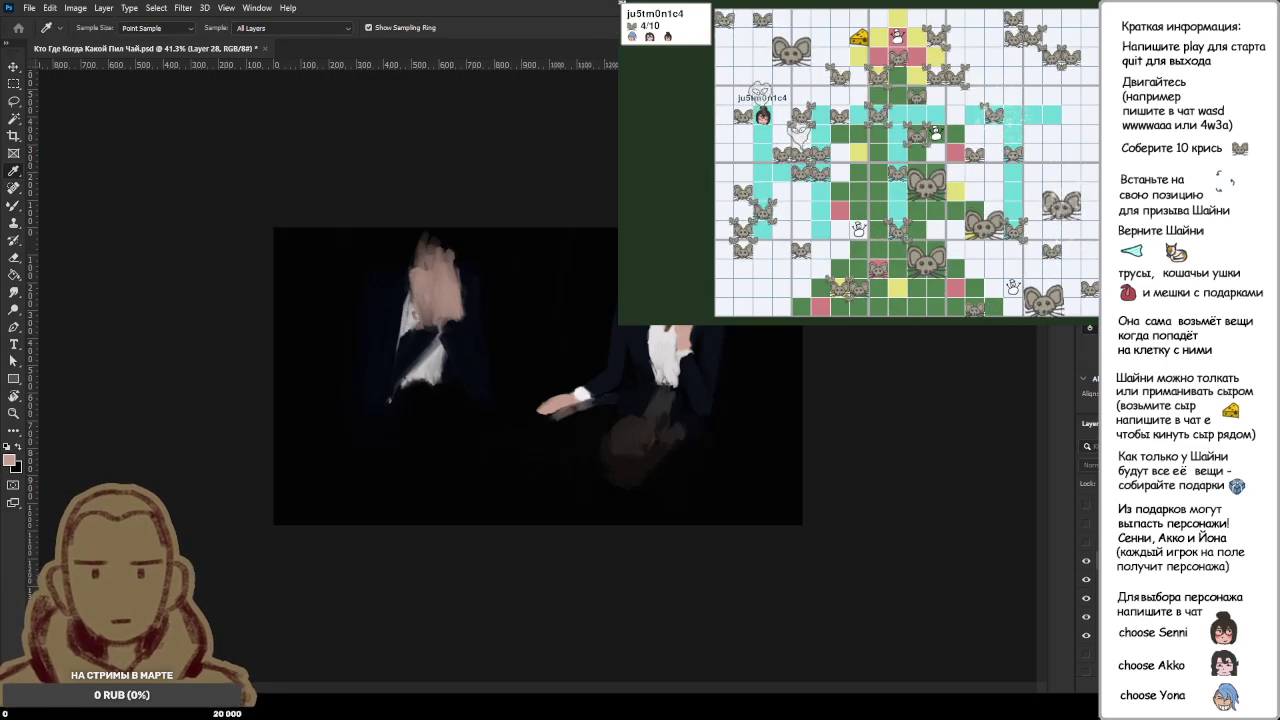
{"action": "key", "text": "b"}
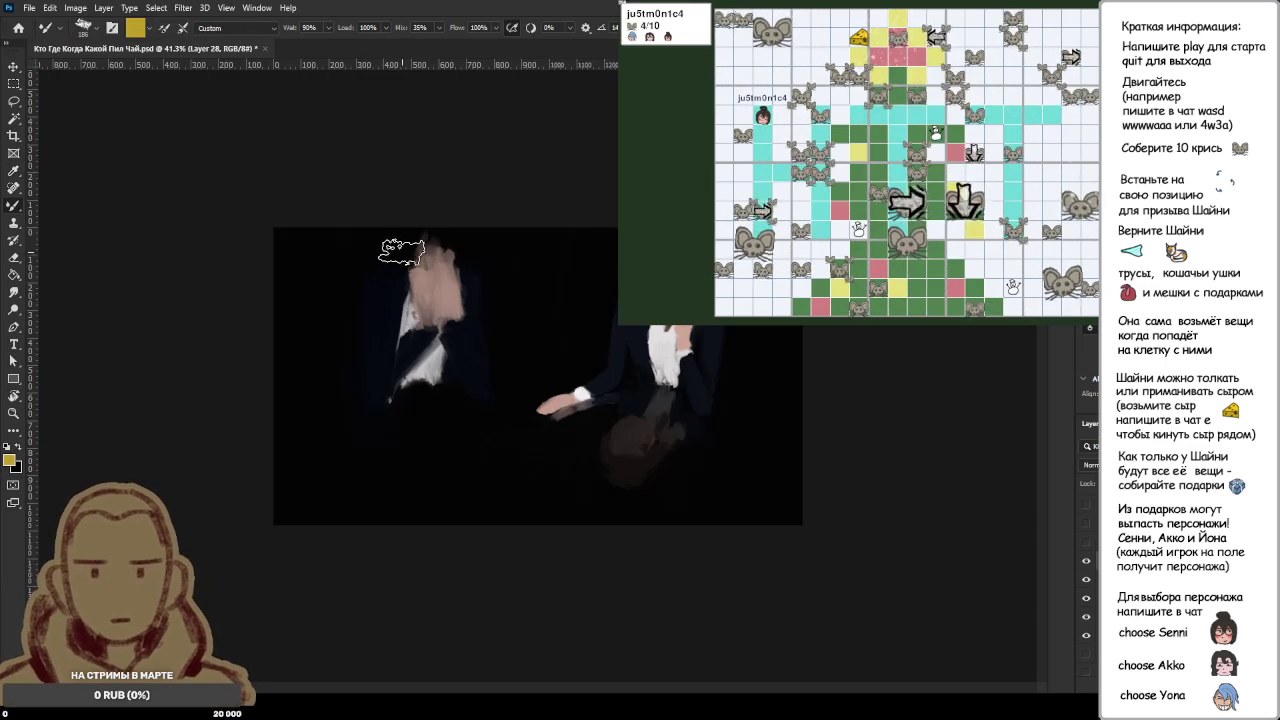
Step: Test yellow-blond paint on the head, undo it, and reset colours to default black
{"action": "mouse_move", "coordinate": [416, 242]}
{"action": "left_mouse_down"}
{"action": "mouse_move", "coordinate": [440, 240]}
{"action": "mouse_move", "coordinate": [420, 254]}
{"action": "mouse_move", "coordinate": [443, 240]}
{"action": "left_mouse_up"}
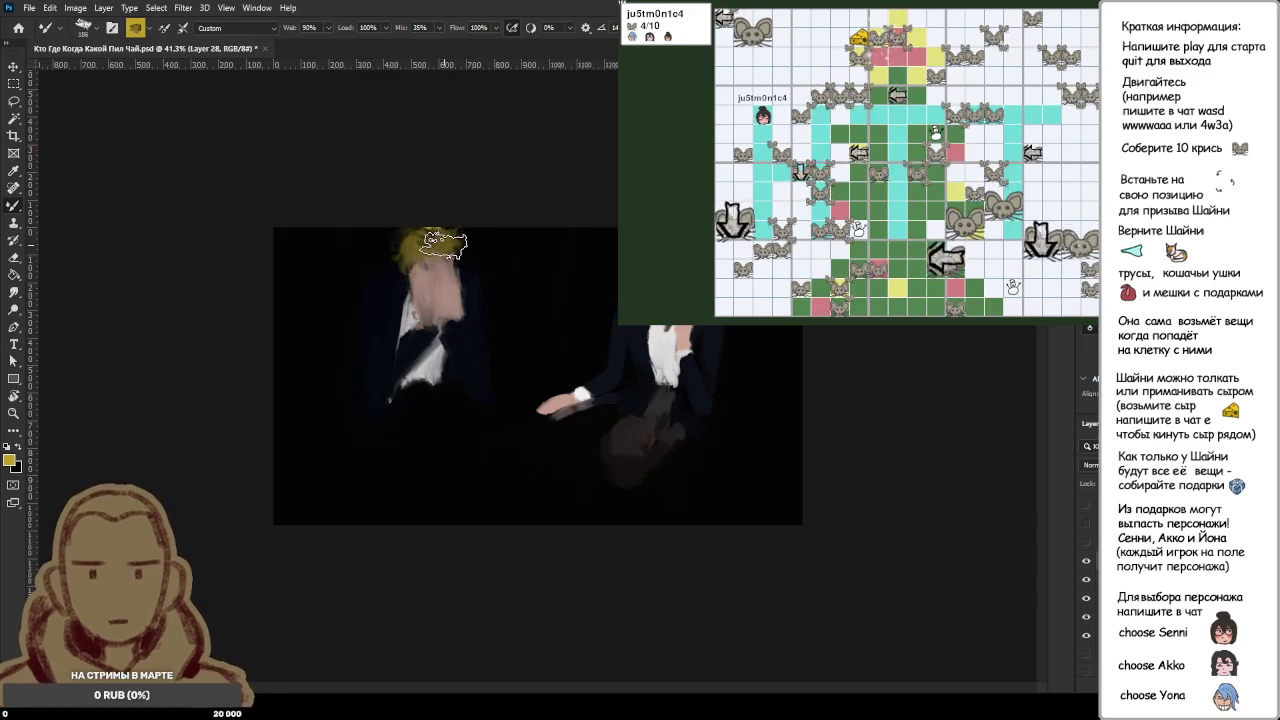
{"action": "key", "text": "ctrl+z"}
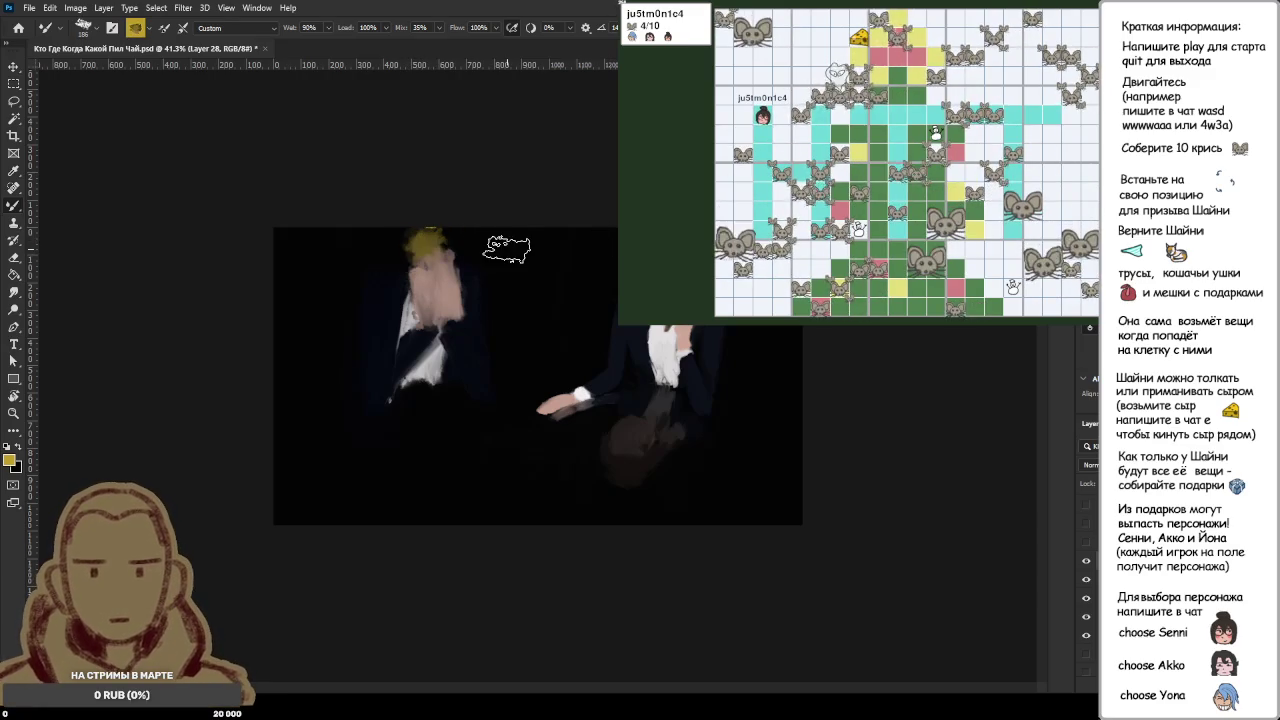
{"action": "key", "text": "ctrl+z"}
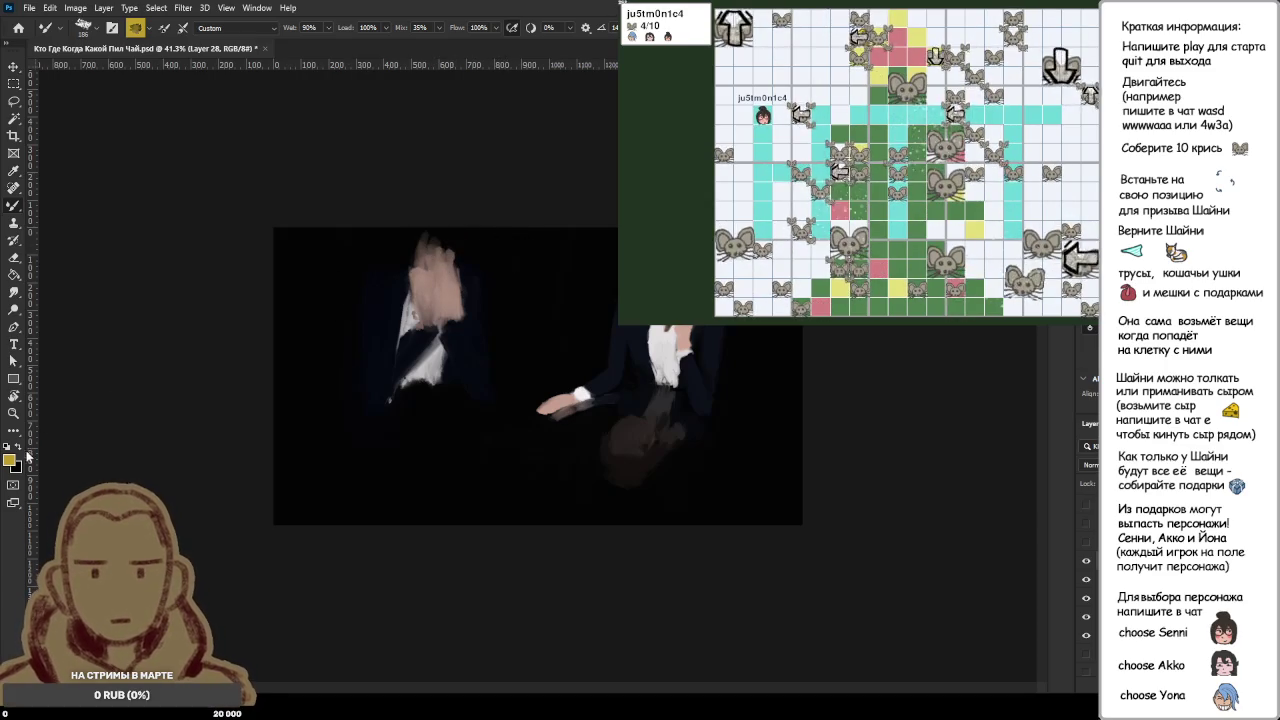
{"action": "key", "text": "i"}
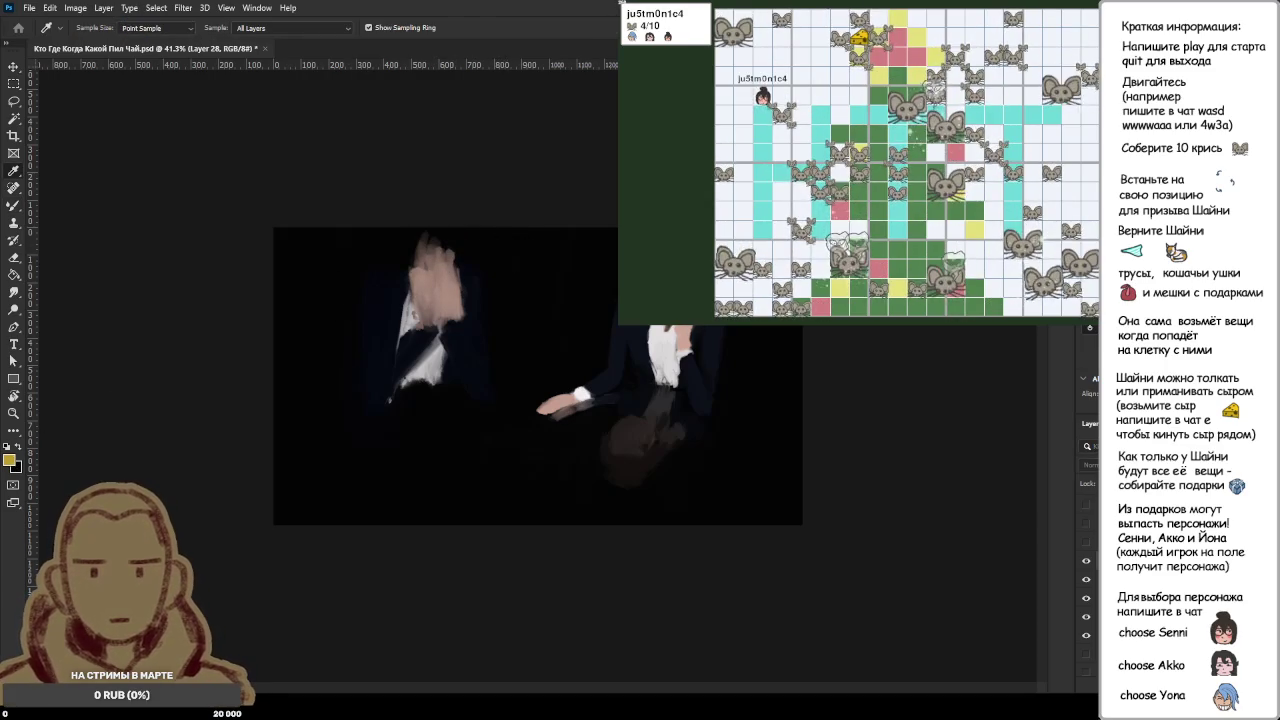
{"action": "key", "text": "b"}
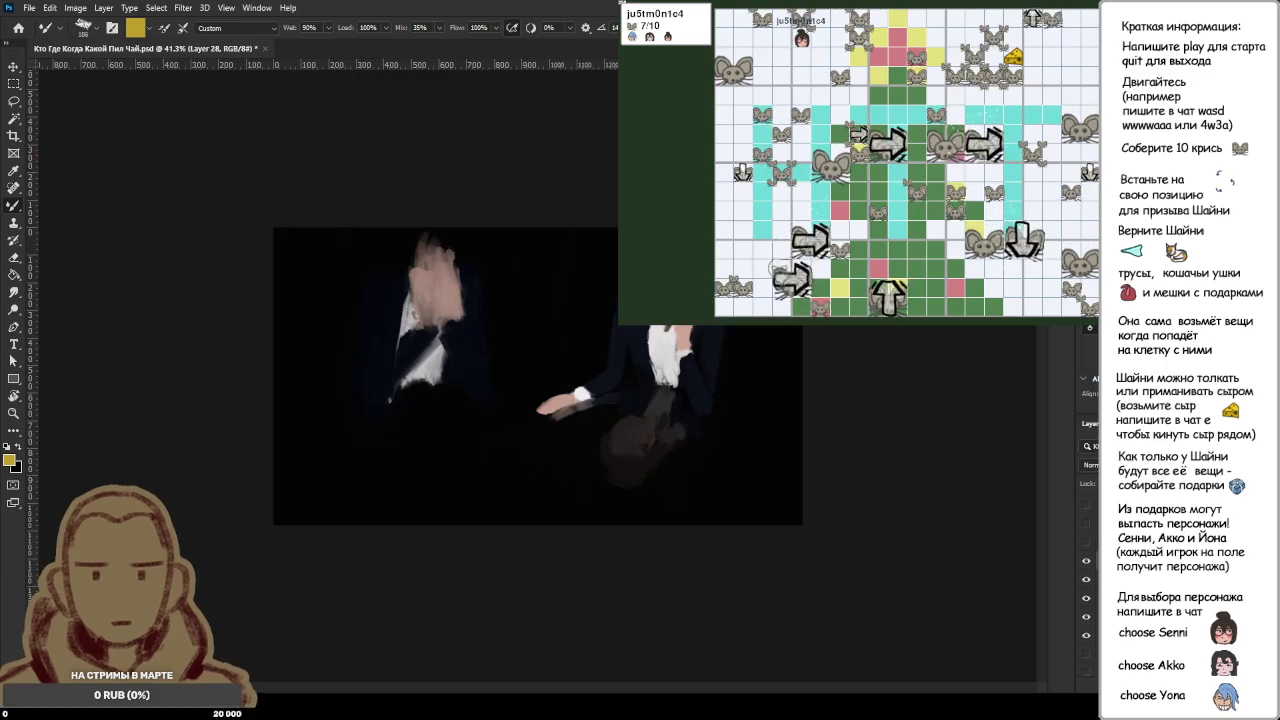
{"action": "key", "text": "d"}
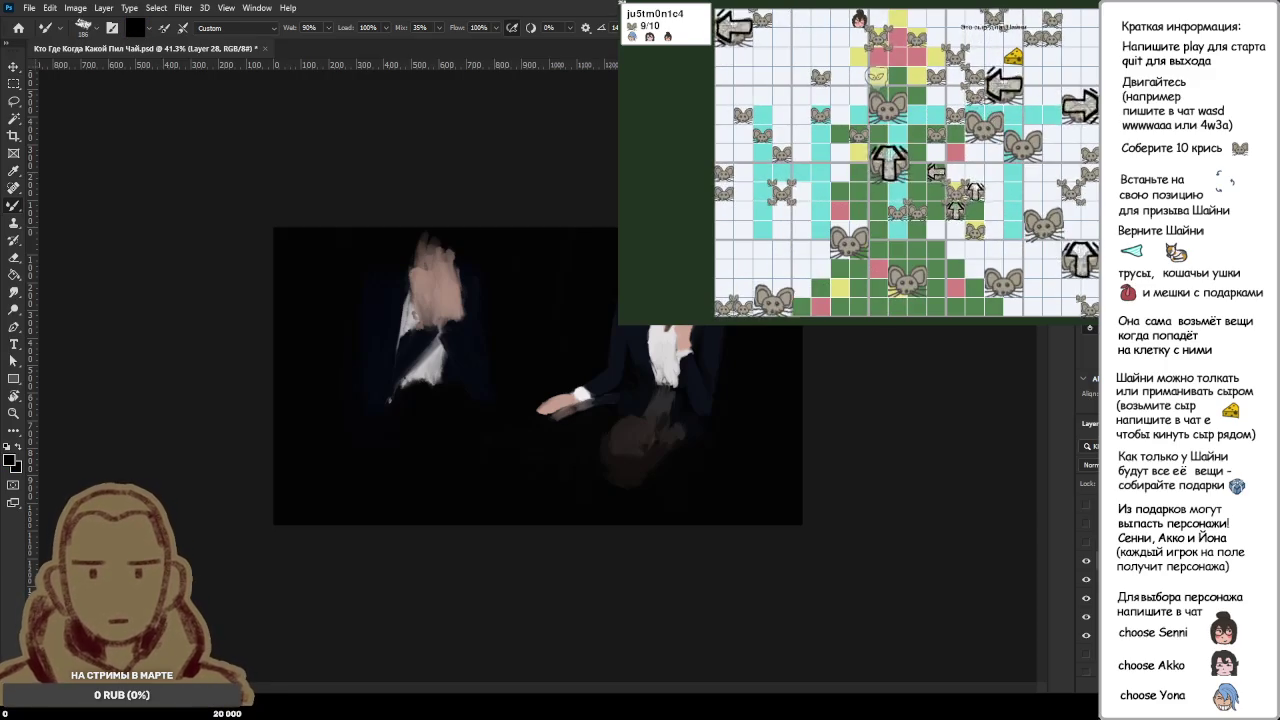
Step: Paint dark olive hair on the head and pink strokes beside the face
{"action": "left_click", "coordinate": [445, 220], "text": "alt"}
{"action": "mouse_move", "coordinate": [445, 220]}
{"action": "left_mouse_down"}
{"action": "mouse_move", "coordinate": [405, 250]}
{"action": "mouse_move", "coordinate": [443, 229]}
{"action": "mouse_move", "coordinate": [451, 246]}
{"action": "mouse_move", "coordinate": [386, 257]}
{"action": "left_mouse_up"}
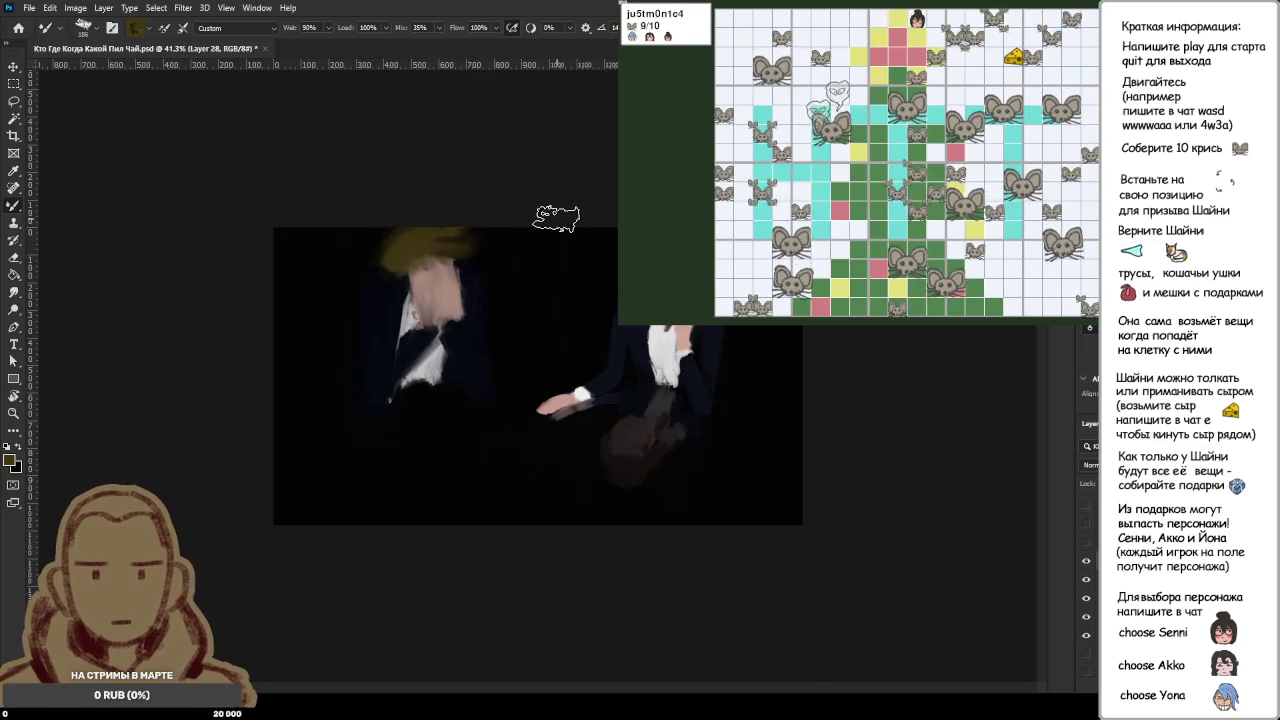
{"action": "left_click", "coordinate": [455, 287], "text": "alt"}
{"action": "mouse_move", "coordinate": [460, 290]}
{"action": "left_mouse_down"}
{"action": "mouse_move", "coordinate": [430, 311]}
{"action": "mouse_move", "coordinate": [380, 300]}
{"action": "left_mouse_up"}
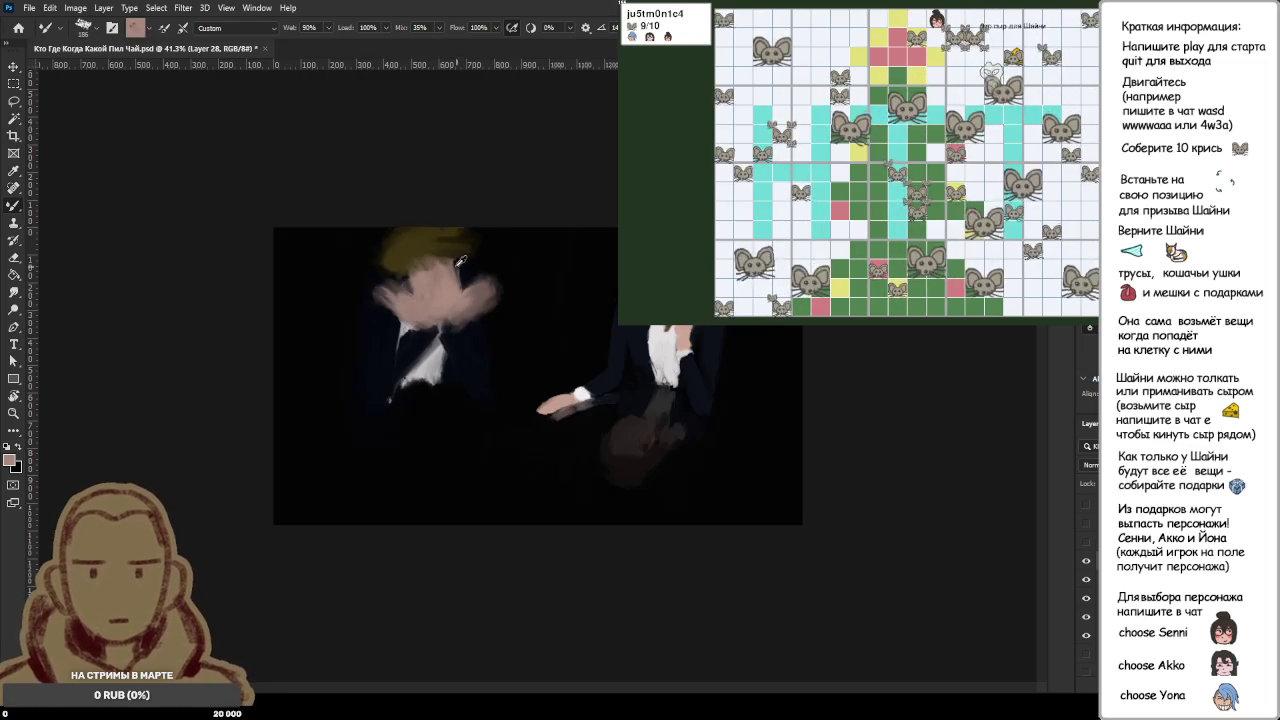
Step: Zoom out and back in while resampling olive, black and a skin tone
{"action": "left_click", "coordinate": [400, 229], "text": "alt"}
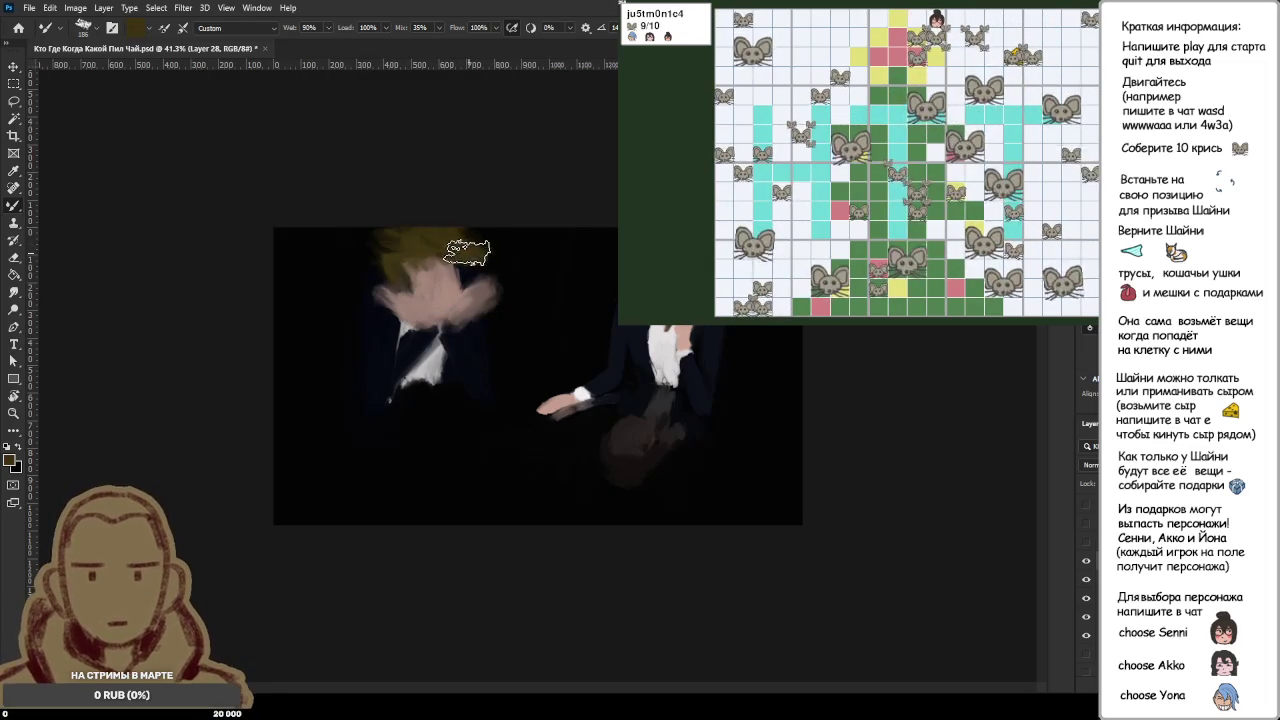
{"action": "key", "text": "ctrl+minus"}
{"action": "key", "text": "ctrl+minus"}
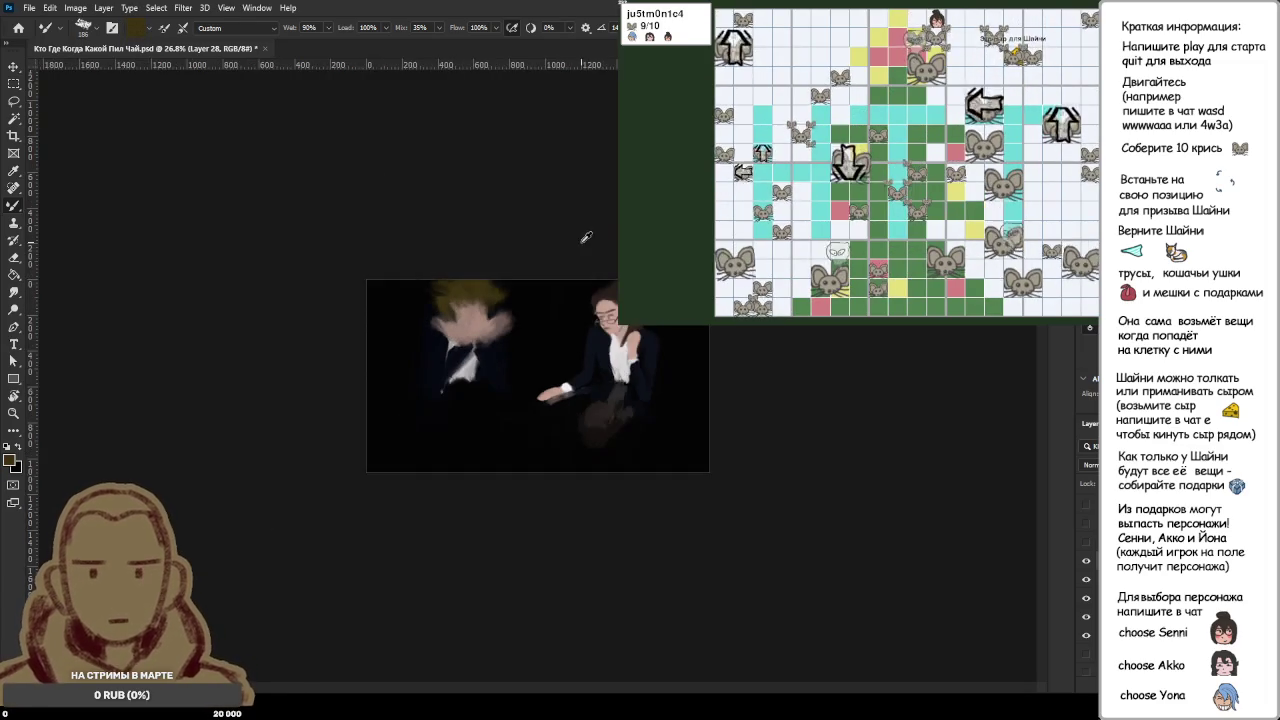
{"action": "key", "text": "ctrl+plus"}
{"action": "key", "text": "ctrl+plus"}
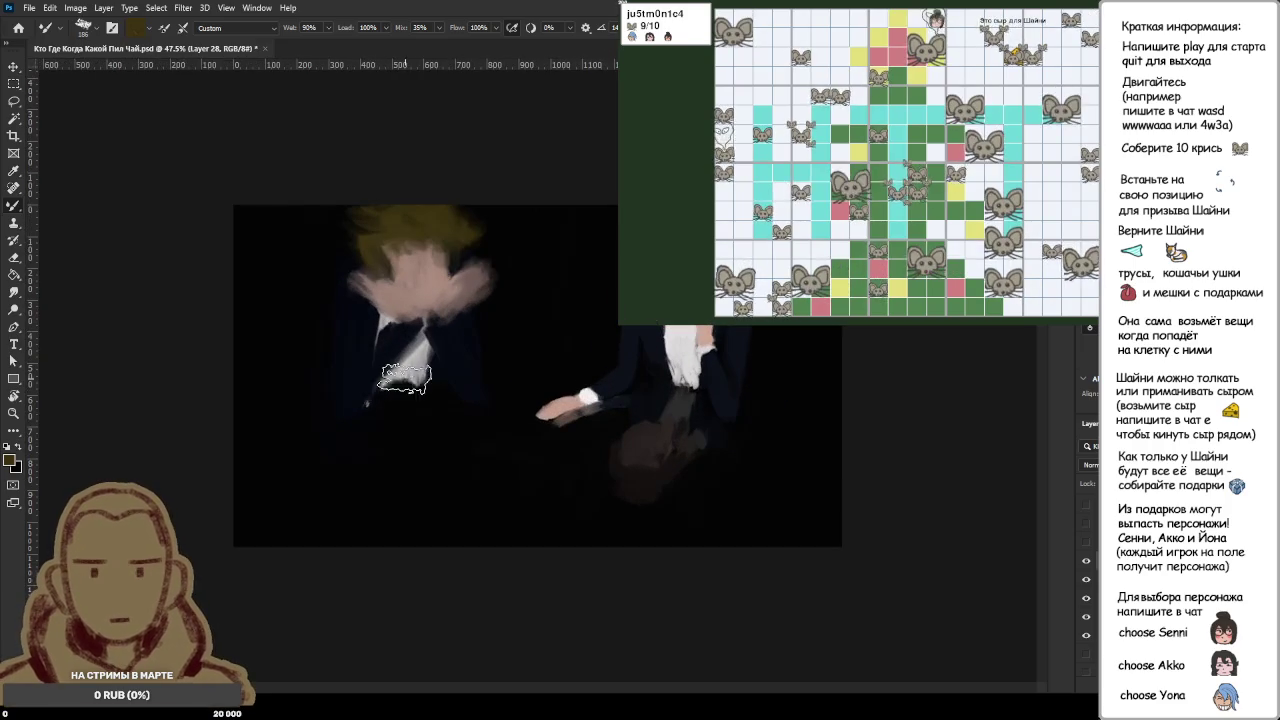
{"action": "left_click", "coordinate": [459, 285], "text": "alt"}
{"action": "left_click", "coordinate": [391, 357], "text": "alt"}
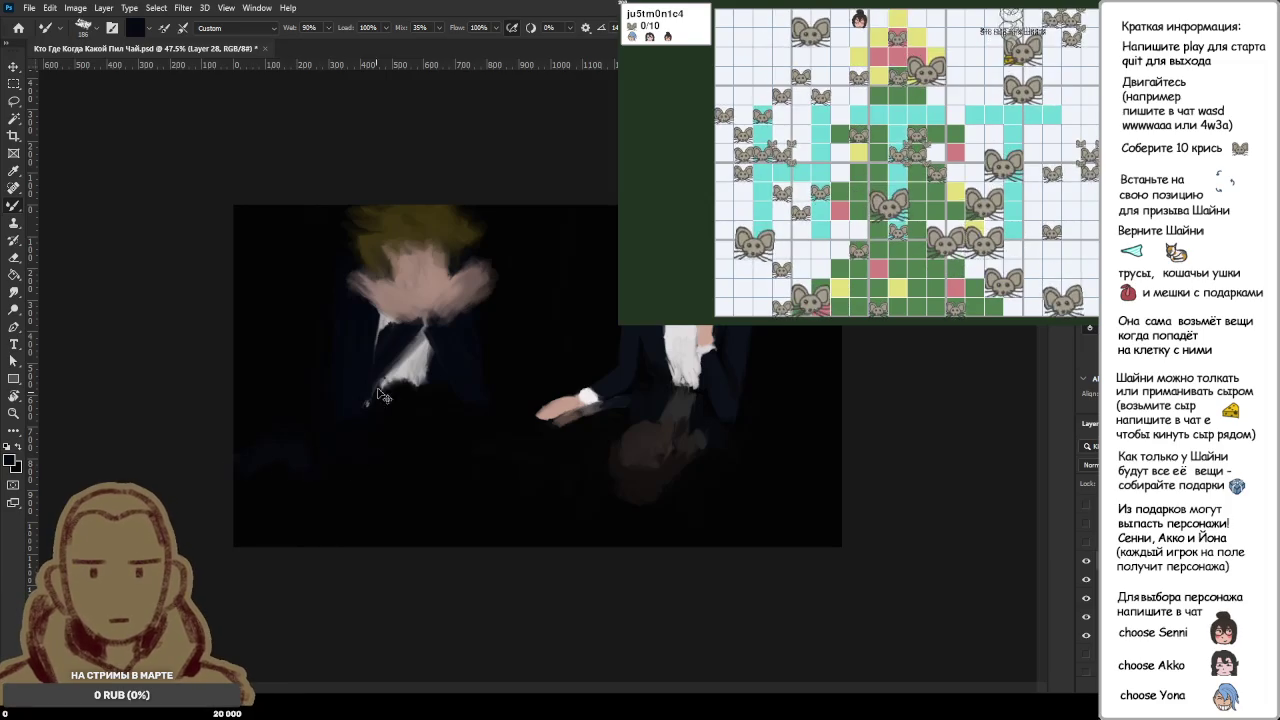
{"action": "left_click", "coordinate": [400, 286], "text": "alt"}
Step: Brush loose skin-tone foreground hands in the lower left and lower right corners
{"action": "mouse_move", "coordinate": [250, 440]}
{"action": "left_mouse_down"}
{"action": "mouse_move", "coordinate": [280, 462]}
{"action": "mouse_move", "coordinate": [350, 474]}
{"action": "mouse_move", "coordinate": [340, 500]}
{"action": "mouse_move", "coordinate": [357, 523]}
{"action": "left_mouse_up"}
{"action": "mouse_move", "coordinate": [770, 490]}
{"action": "left_mouse_down"}
{"action": "mouse_move", "coordinate": [757, 509]}
{"action": "mouse_move", "coordinate": [720, 510]}
{"action": "mouse_move", "coordinate": [829, 491]}
{"action": "mouse_move", "coordinate": [814, 443]}
{"action": "mouse_move", "coordinate": [834, 451]}
{"action": "mouse_move", "coordinate": [793, 532]}
{"action": "left_mouse_up"}
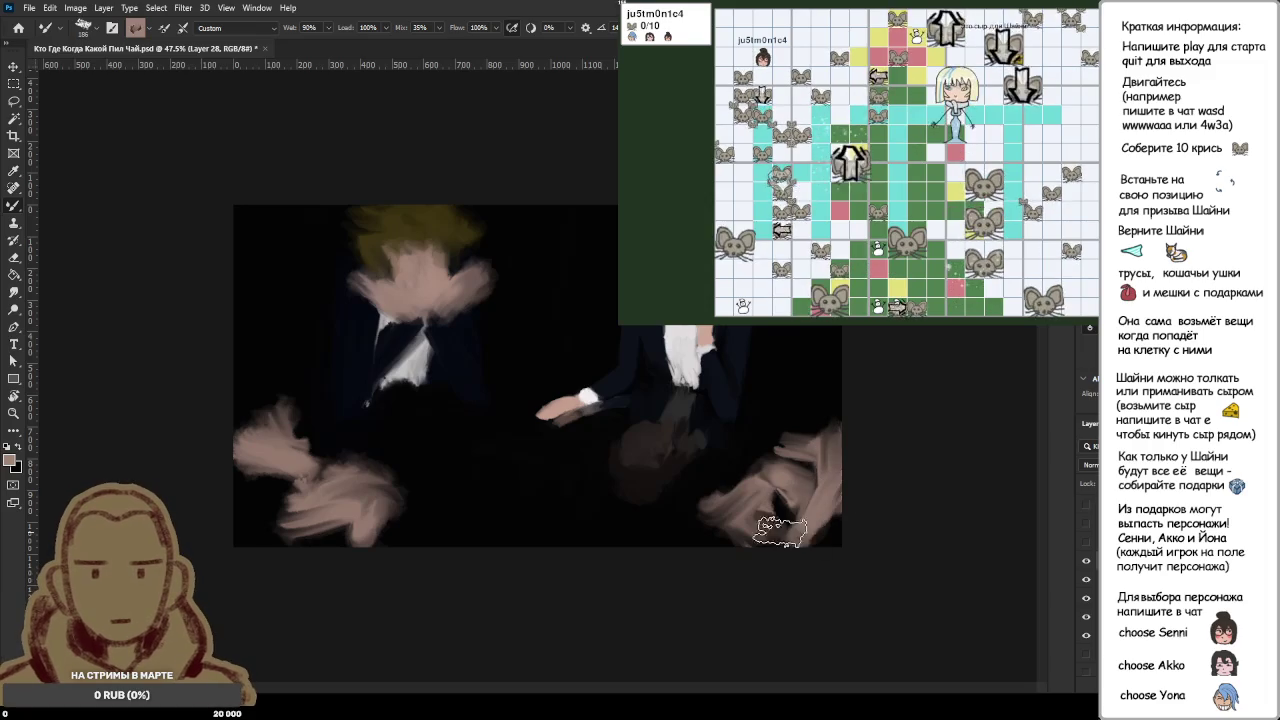
{"action": "scroll", "coordinate": [508, 480], "scroll_direction": "down", "scroll_amount": 4}
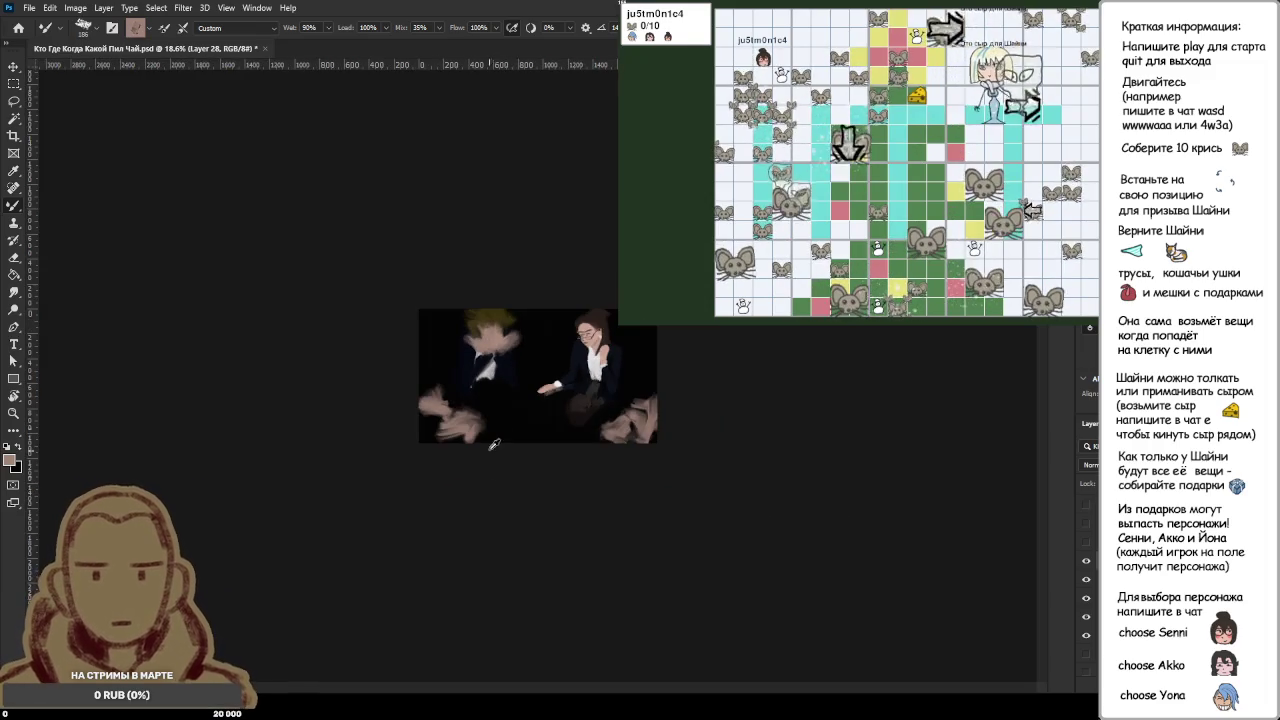
{"action": "scroll", "coordinate": [496, 470], "scroll_direction": "down", "scroll_amount": 1}
{"action": "scroll", "coordinate": [500, 430], "scroll_direction": "up", "scroll_amount": 2}
{"action": "scroll", "coordinate": [505, 390], "scroll_direction": "up", "scroll_amount": 2}
{"action": "scroll", "coordinate": [510, 346], "scroll_direction": "up", "scroll_amount": 1}
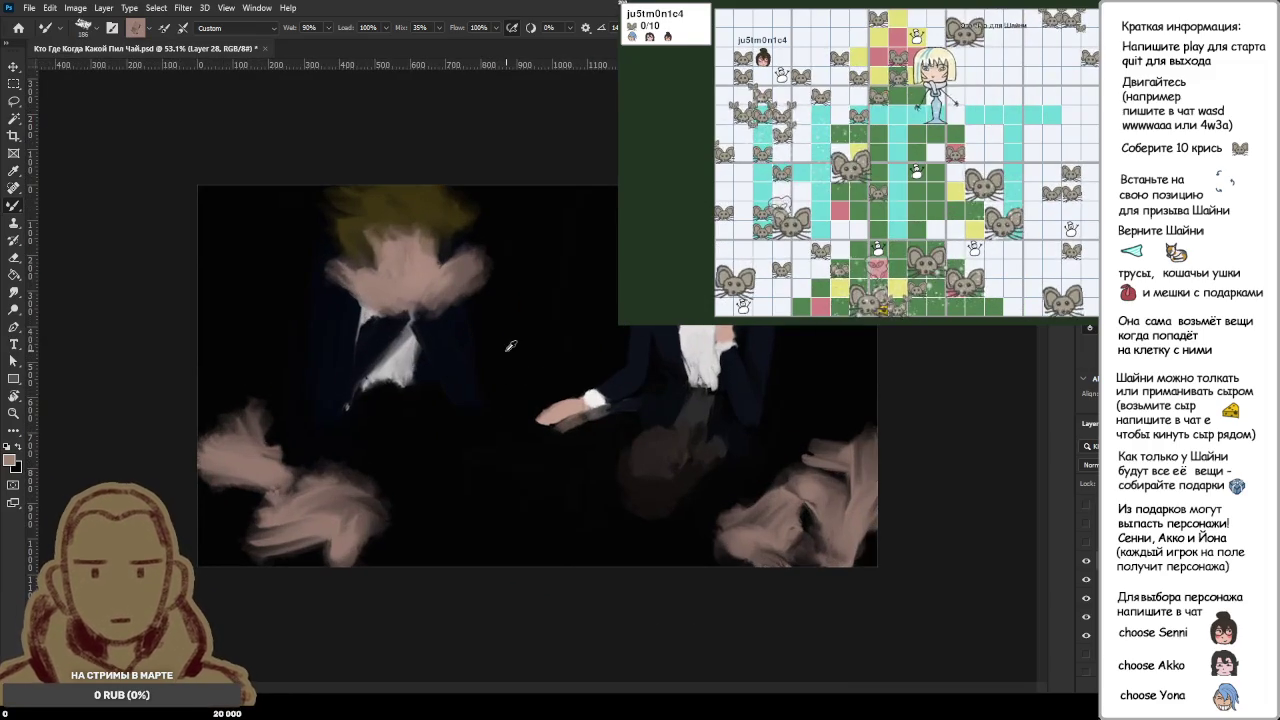
Step: Sample light blue and repaint the left figure's hair with it
{"action": "key", "text": "i"}
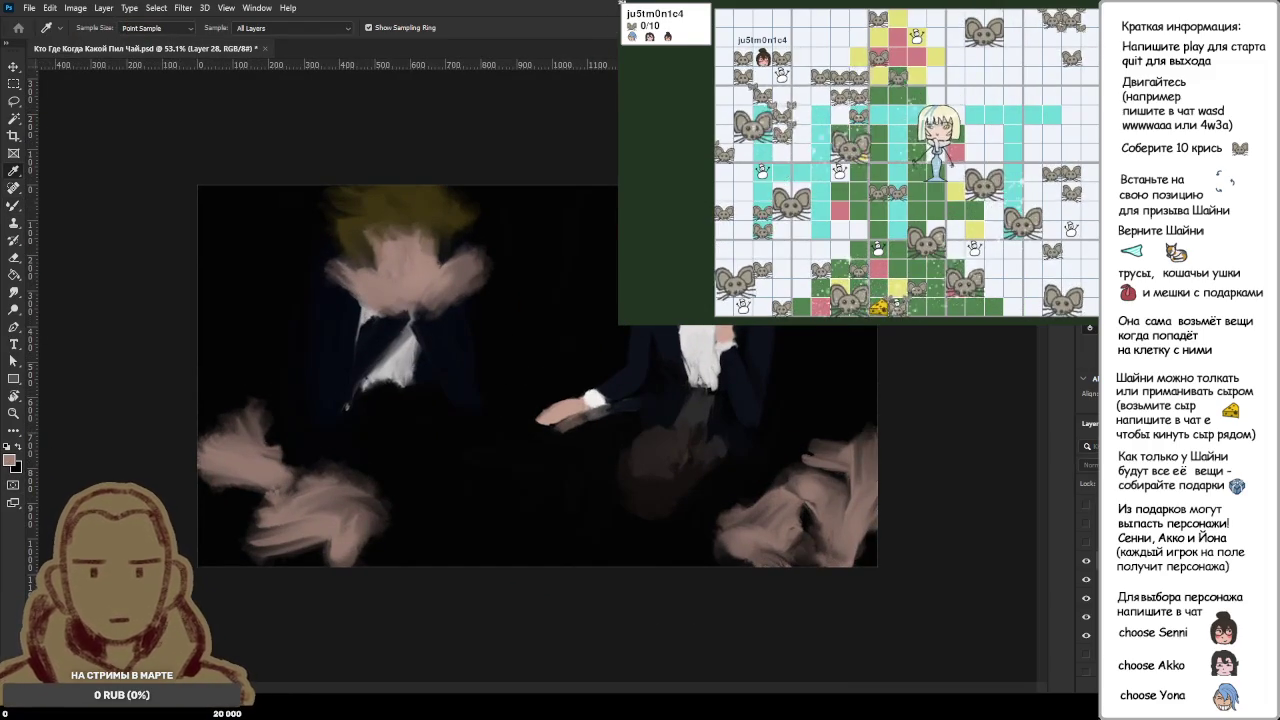
{"action": "key", "text": "b"}
{"action": "mouse_move", "coordinate": [343, 214]}
{"action": "left_mouse_down"}
{"action": "mouse_move", "coordinate": [385, 195]}
{"action": "mouse_move", "coordinate": [340, 225]}
{"action": "mouse_move", "coordinate": [345, 250]}
{"action": "mouse_move", "coordinate": [345, 205]}
{"action": "mouse_move", "coordinate": [410, 195]}
{"action": "mouse_move", "coordinate": [368, 215]}
{"action": "left_mouse_up"}
{"action": "scroll", "coordinate": [463, 326], "scroll_direction": "down", "scroll_amount": 5}
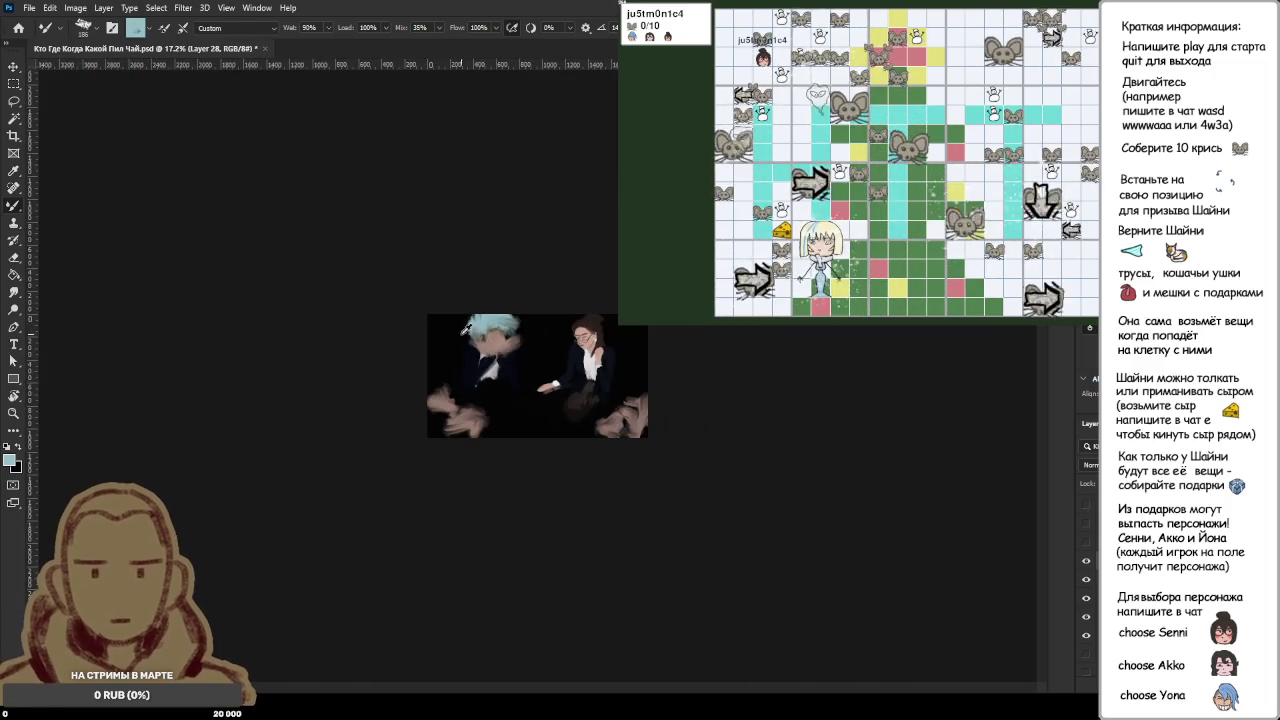
{"action": "scroll", "coordinate": [520, 374], "scroll_direction": "up", "scroll_amount": 2}
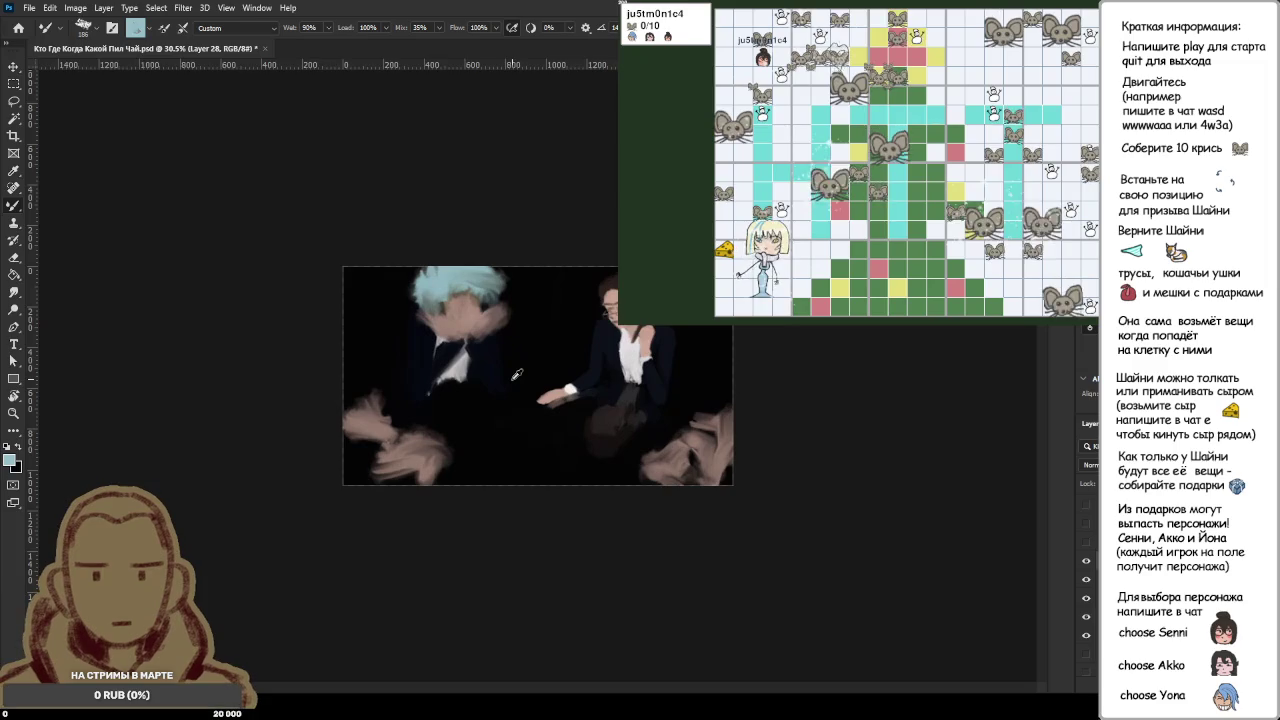
{"action": "scroll", "coordinate": [520, 374], "scroll_direction": "up", "scroll_amount": 1}
{"action": "scroll", "coordinate": [518, 375], "scroll_direction": "down", "scroll_amount": 1}
{"action": "scroll", "coordinate": [516, 376], "scroll_direction": "down", "scroll_amount": 2}
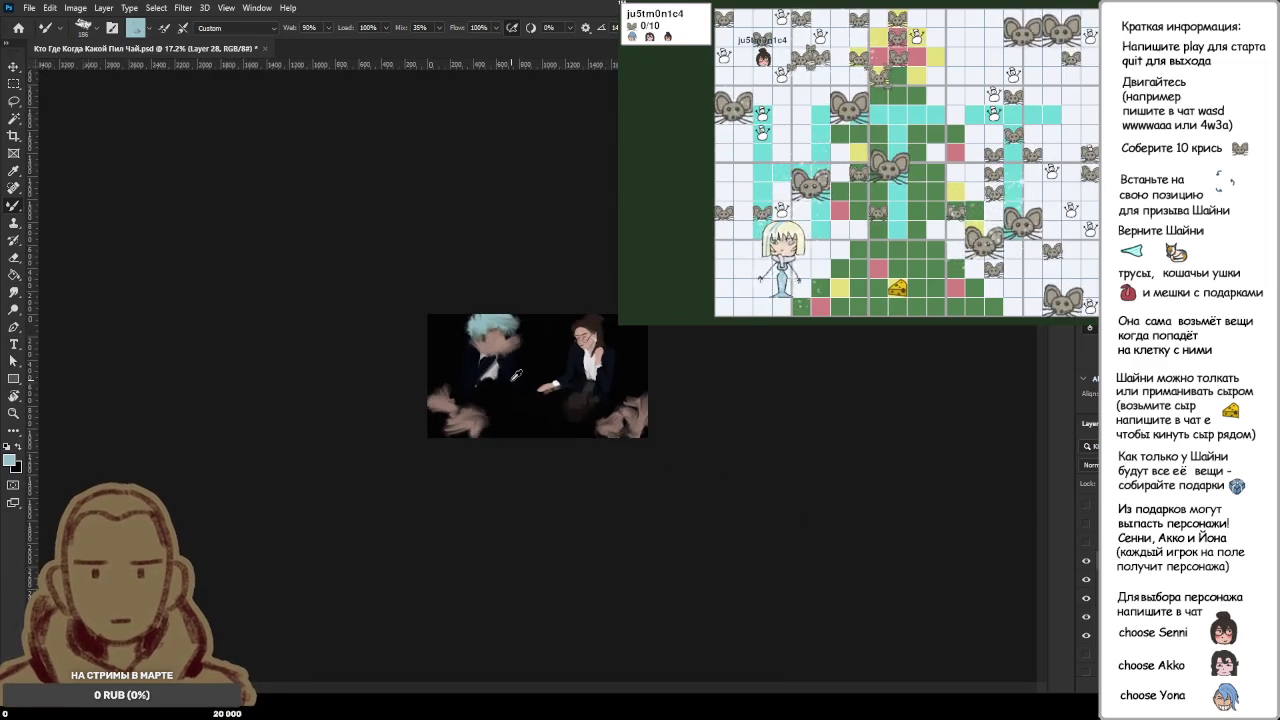
{"action": "scroll", "coordinate": [516, 375], "scroll_direction": "up", "scroll_amount": 2}
{"action": "scroll", "coordinate": [516, 375], "scroll_direction": "up", "scroll_amount": 2}
{"action": "scroll", "coordinate": [516, 375], "scroll_direction": "up", "scroll_amount": 2}
{"action": "scroll", "coordinate": [516, 375], "scroll_direction": "down", "scroll_amount": 1}
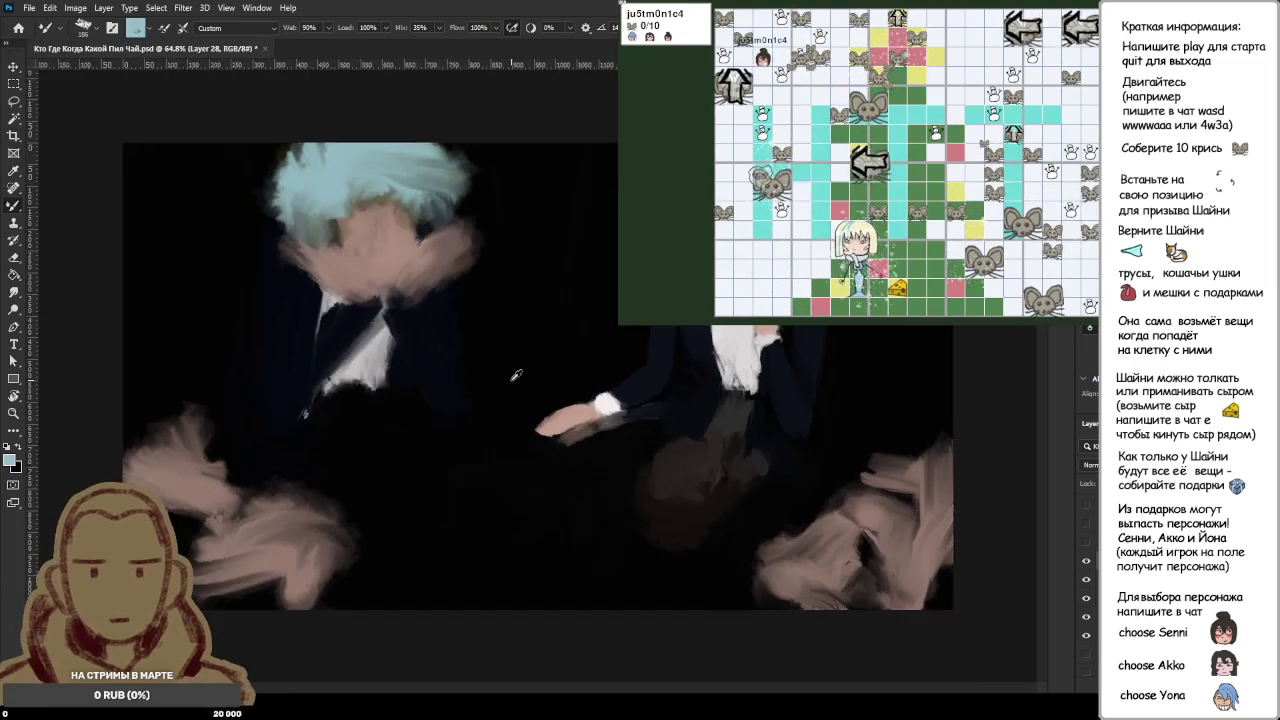
{"action": "scroll", "coordinate": [516, 375], "scroll_direction": "down", "scroll_amount": 1}
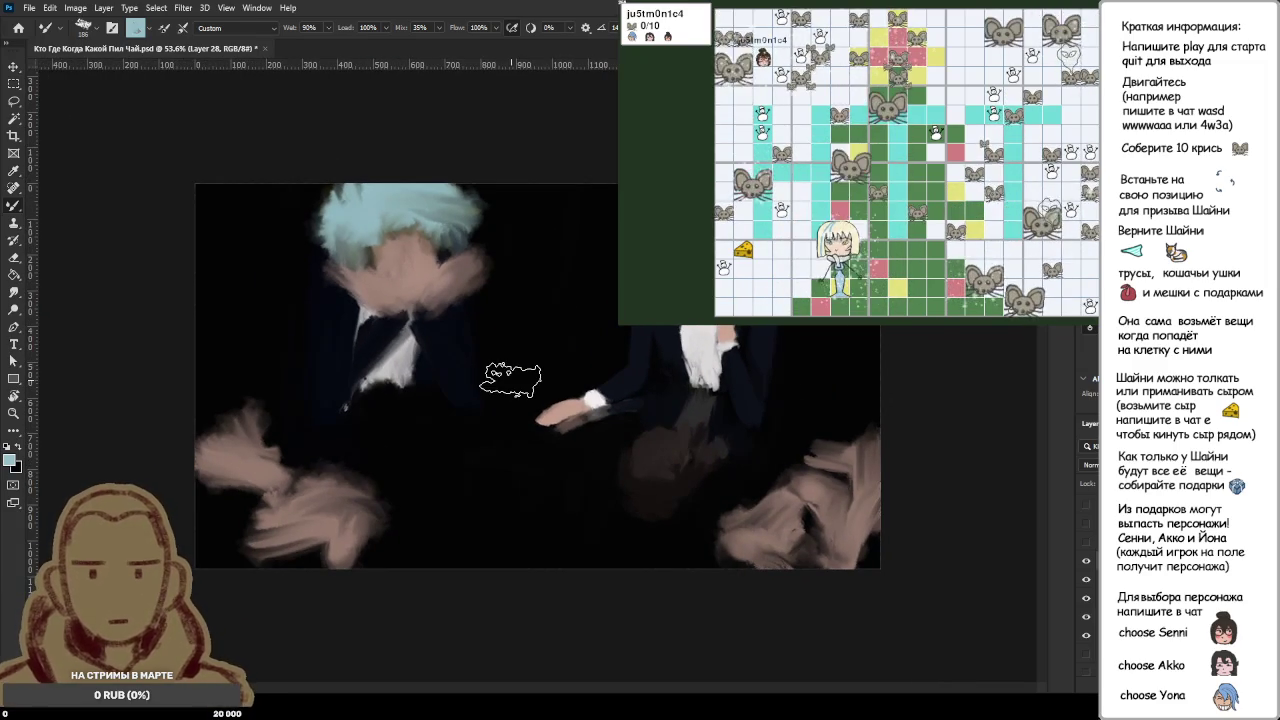
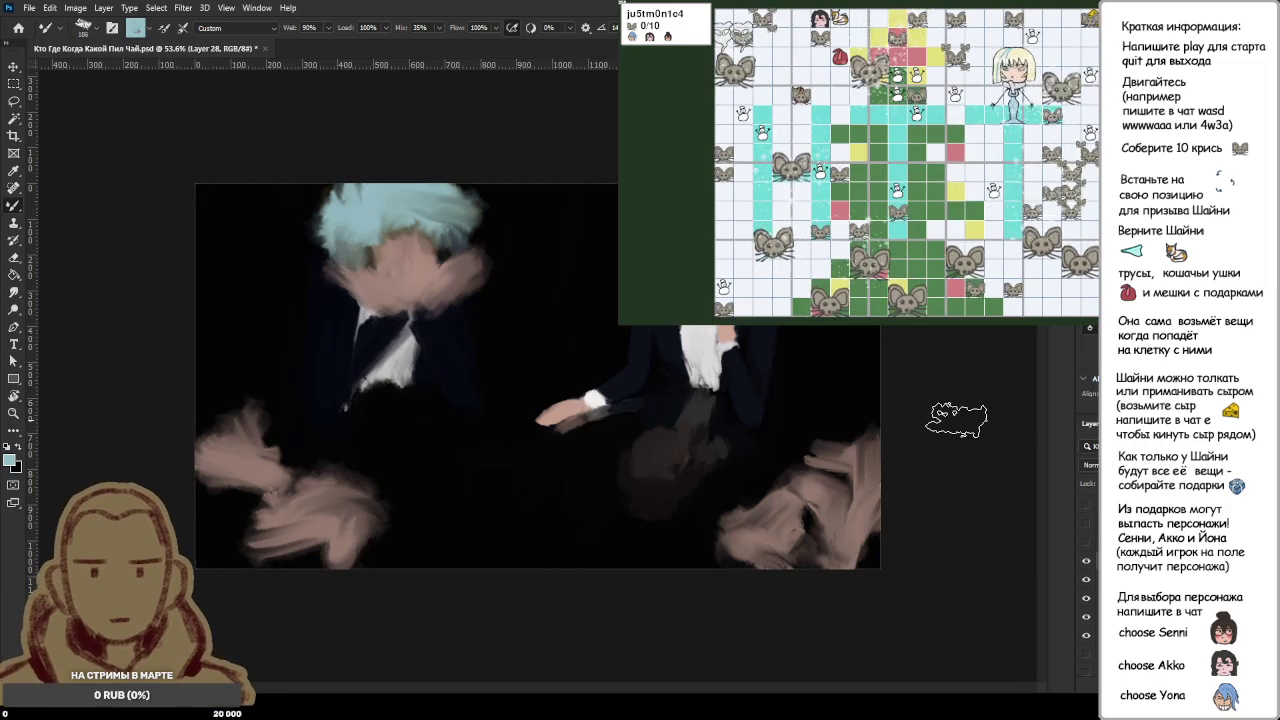
Step: Add a new layer, check the table highcamera and base layers, then resume brushing on схема посадки
{"action": "key", "text": "ctrl+alt+shift+n"}
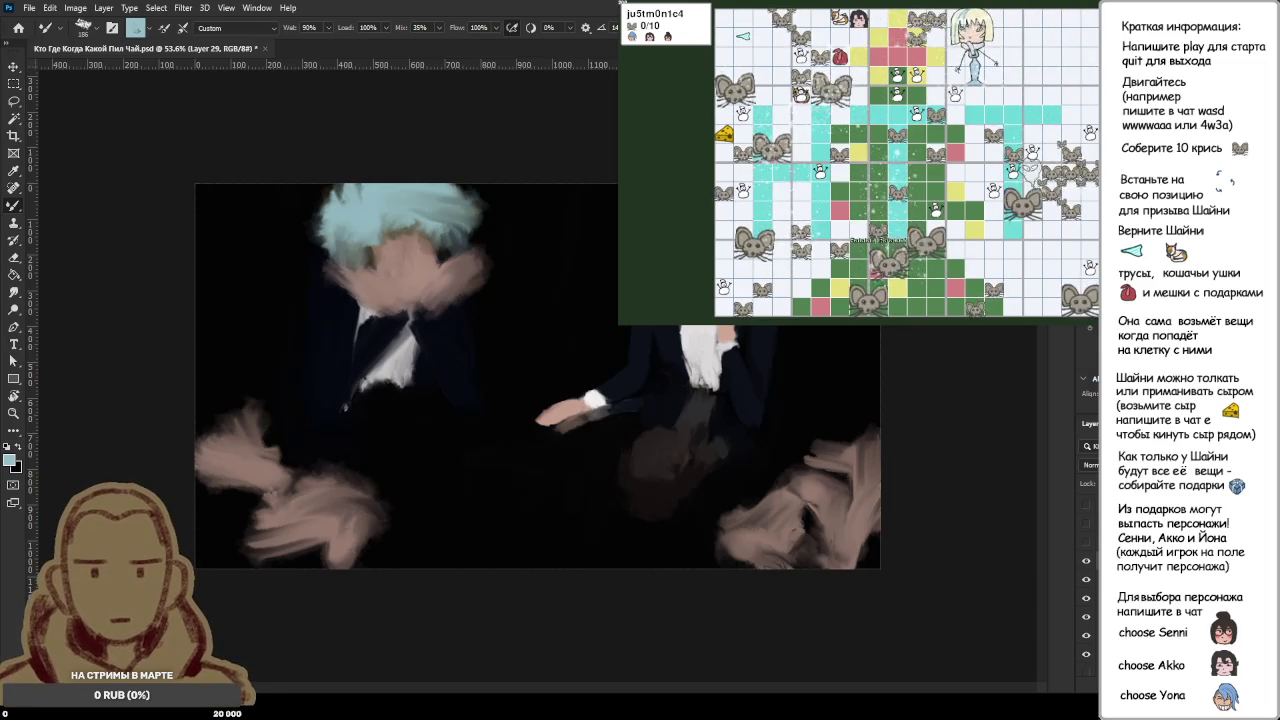
{"action": "key", "text": "alt+bracketleft"}
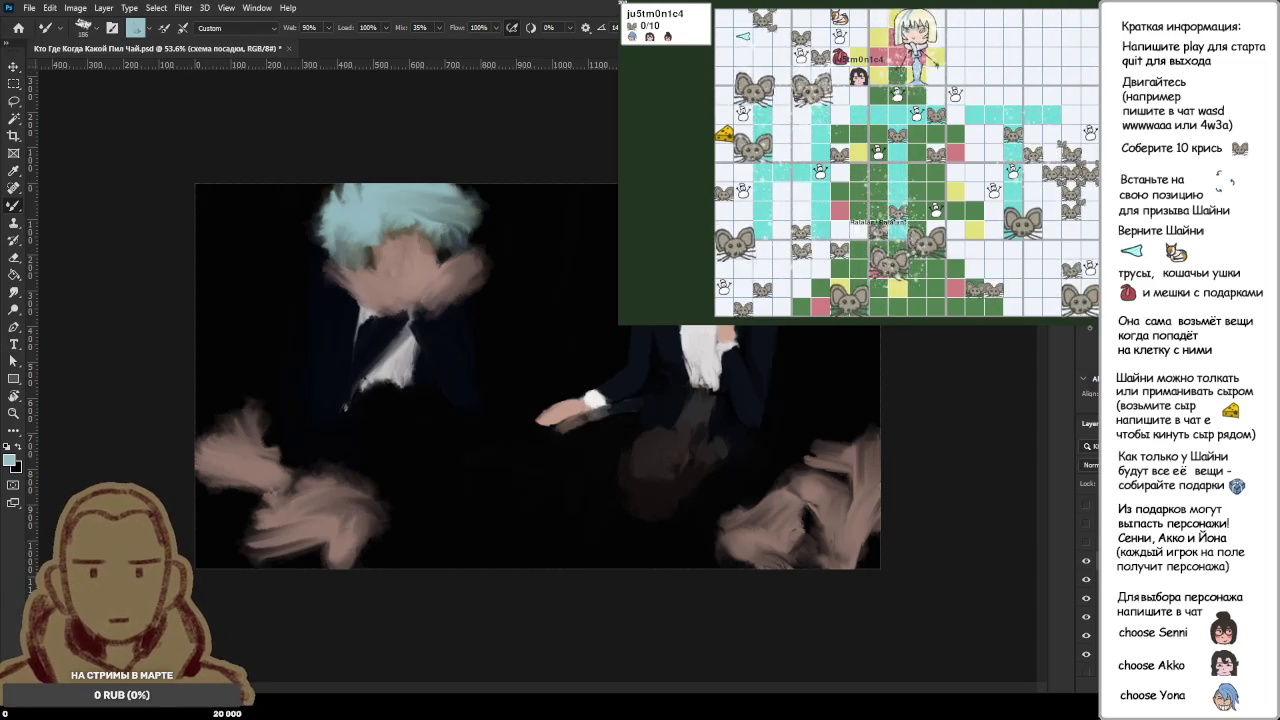
{"action": "key", "text": "alt+bracketleft"}
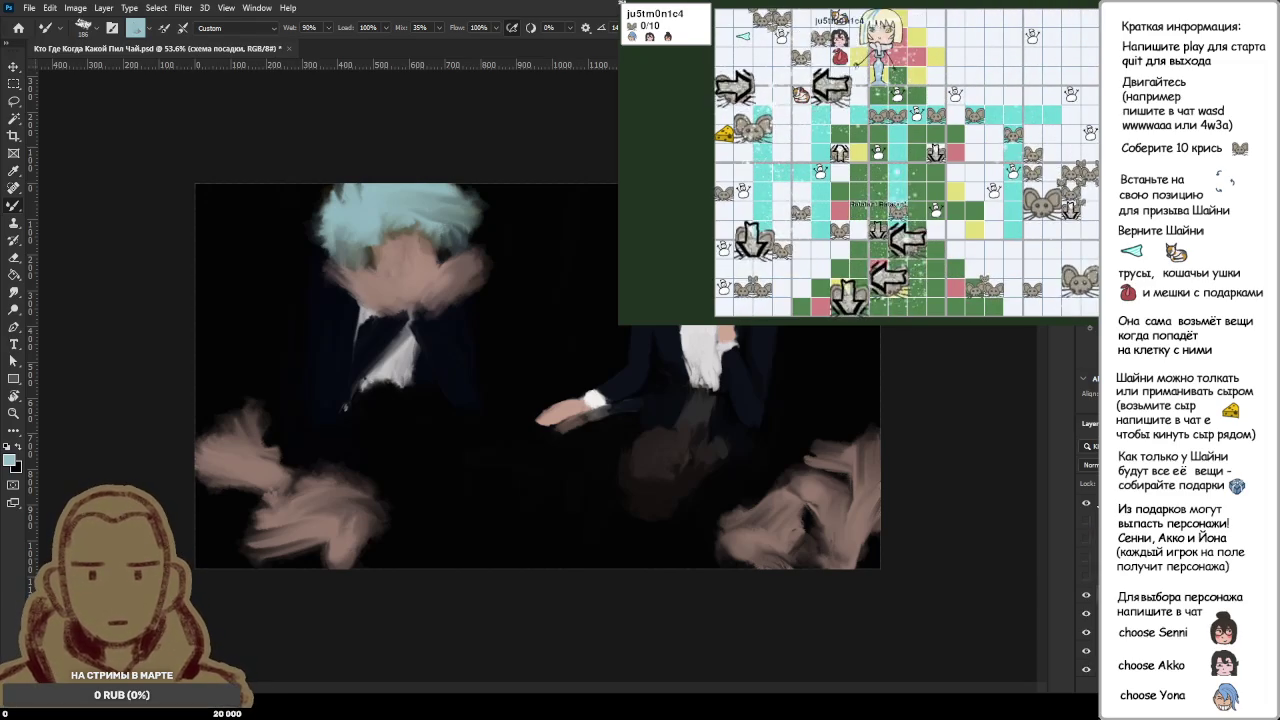
{"action": "key", "text": "alt+bracketright"}
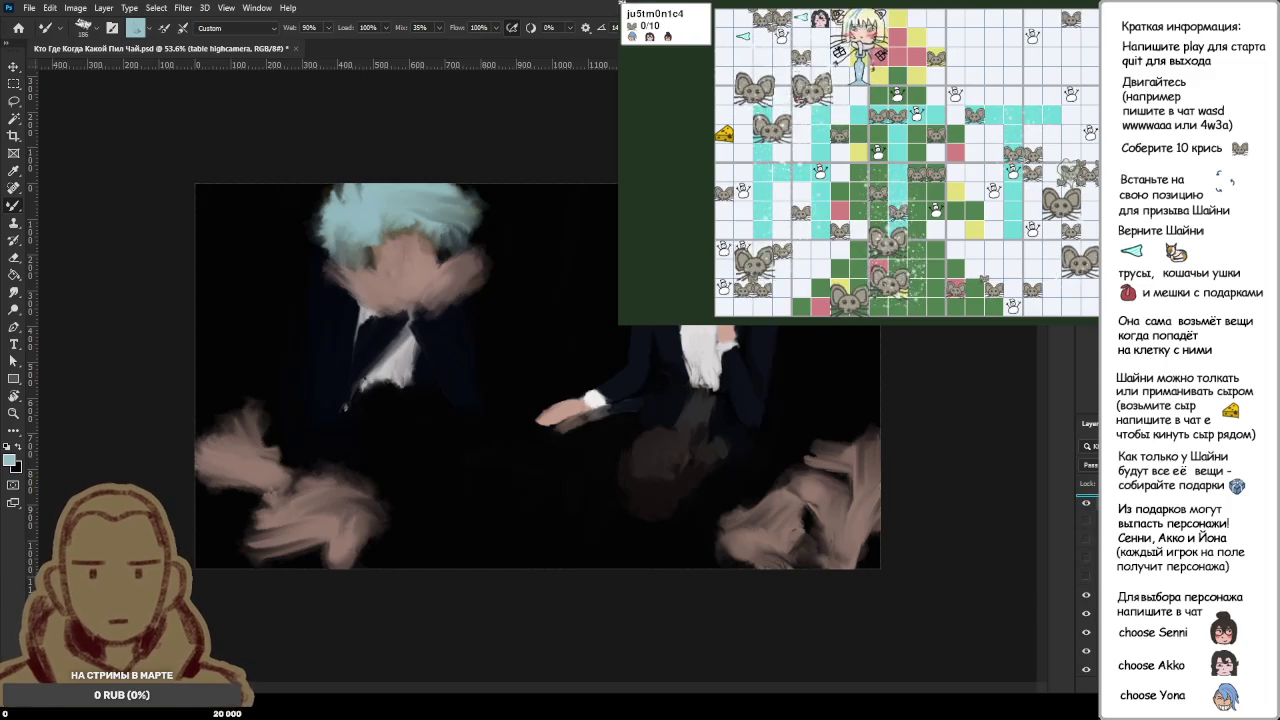
{"action": "key", "text": "alt+bracketleft"}
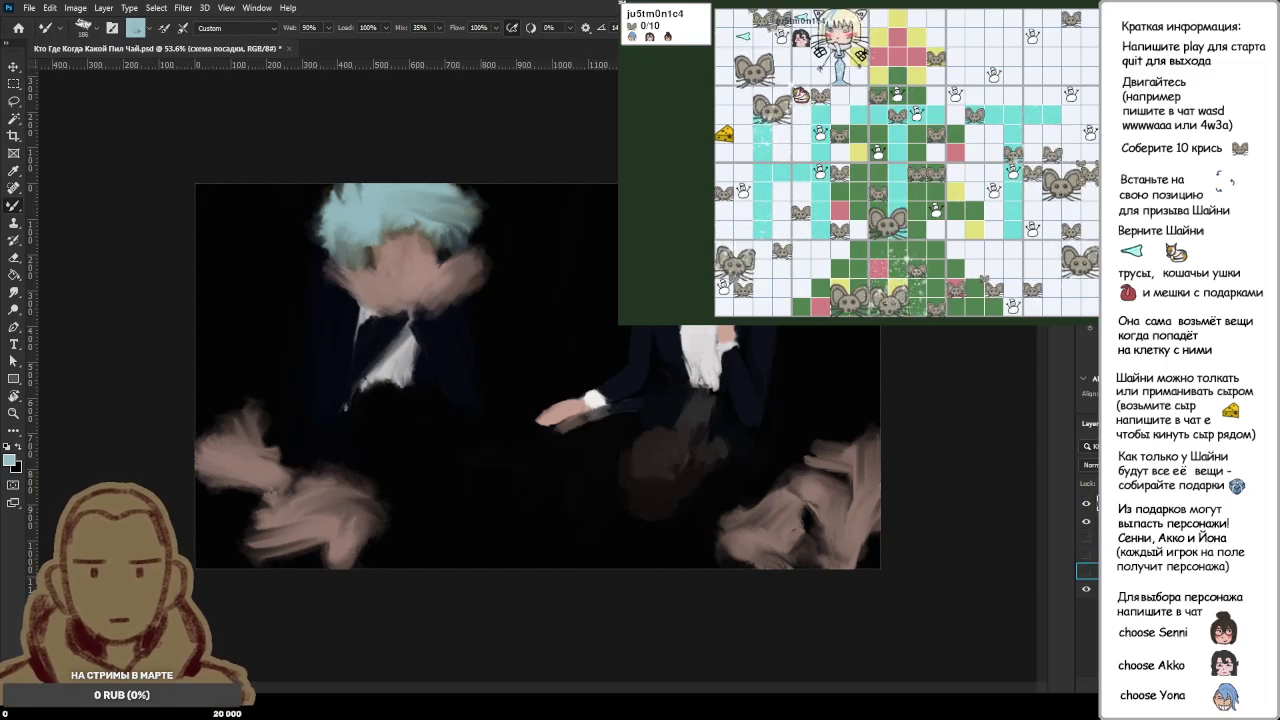
{"action": "key", "text": "alt+bracketleft"}
{"action": "key", "text": "alt+bracketleft"}
{"action": "key", "text": "alt+bracketright"}
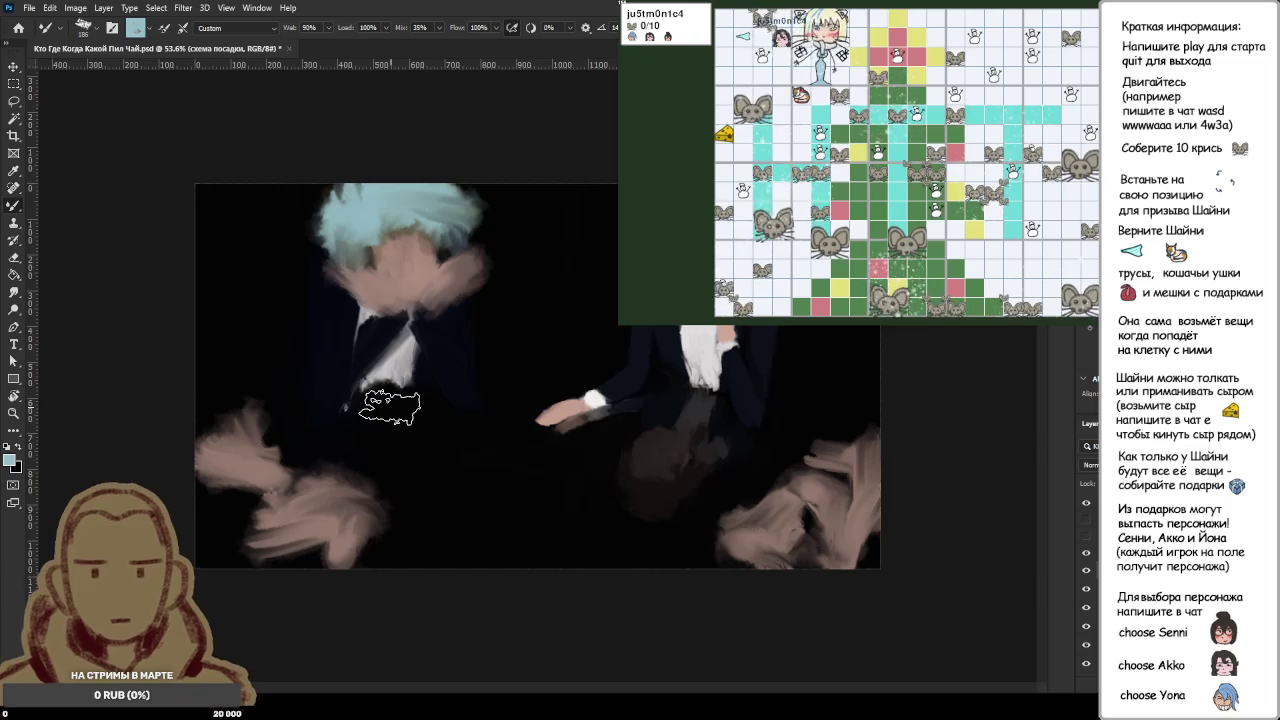
{"action": "key", "text": "i"}
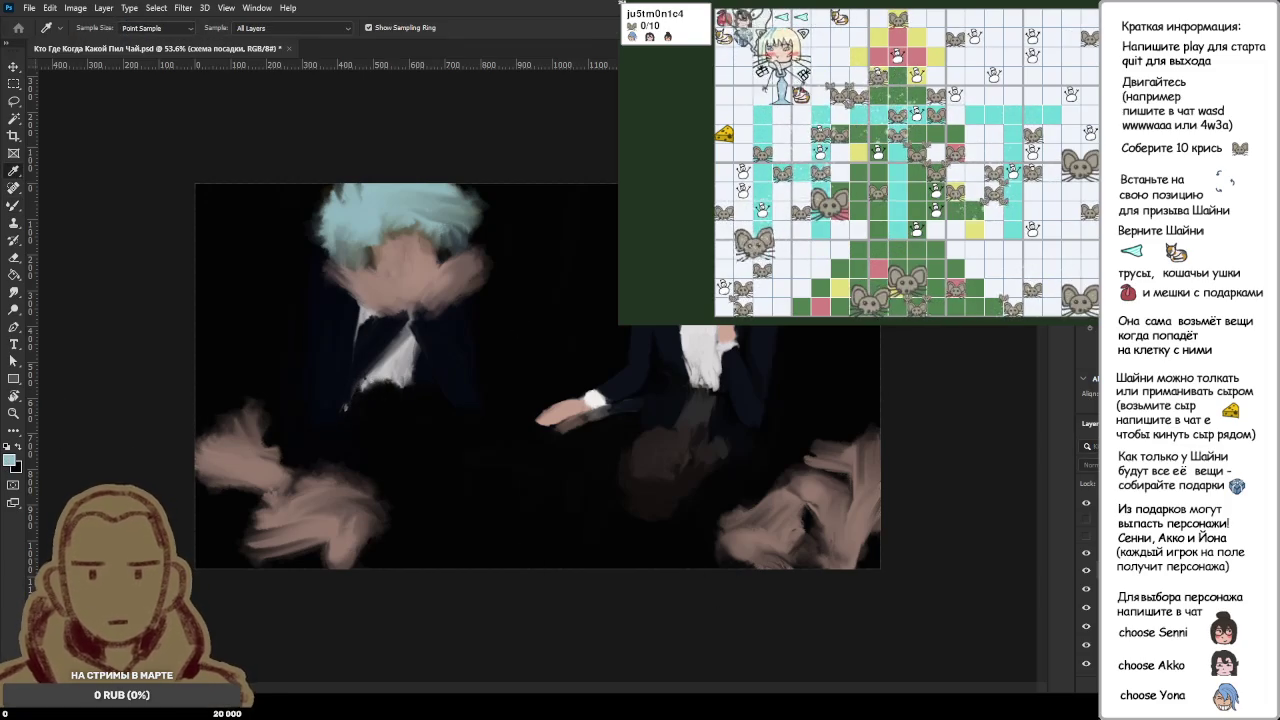
{"action": "key", "text": "b"}
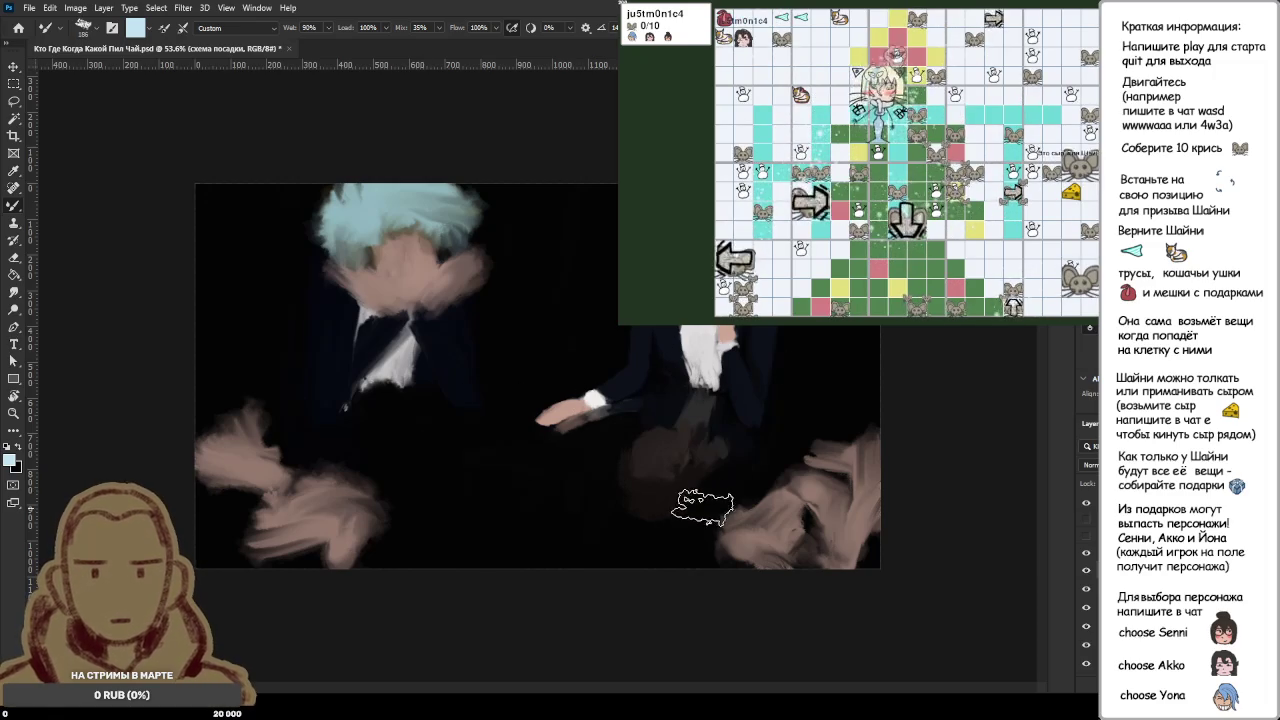
Step: Hide the dark painted layer and brush flat light blue over the entire canvas, edges included
{"action": "left_click", "coordinate": [1088, 507]}
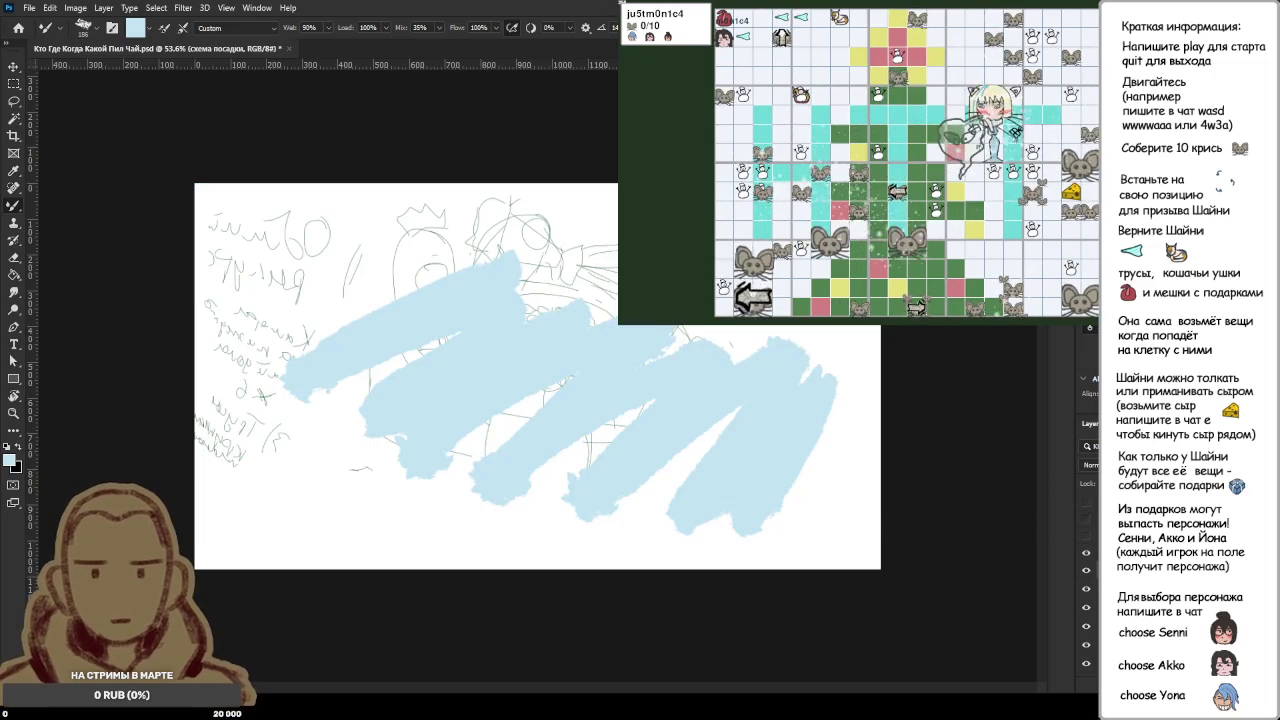
{"action": "left_click_drag", "start_coordinate": [350, 400], "coordinate": [420, 350]}
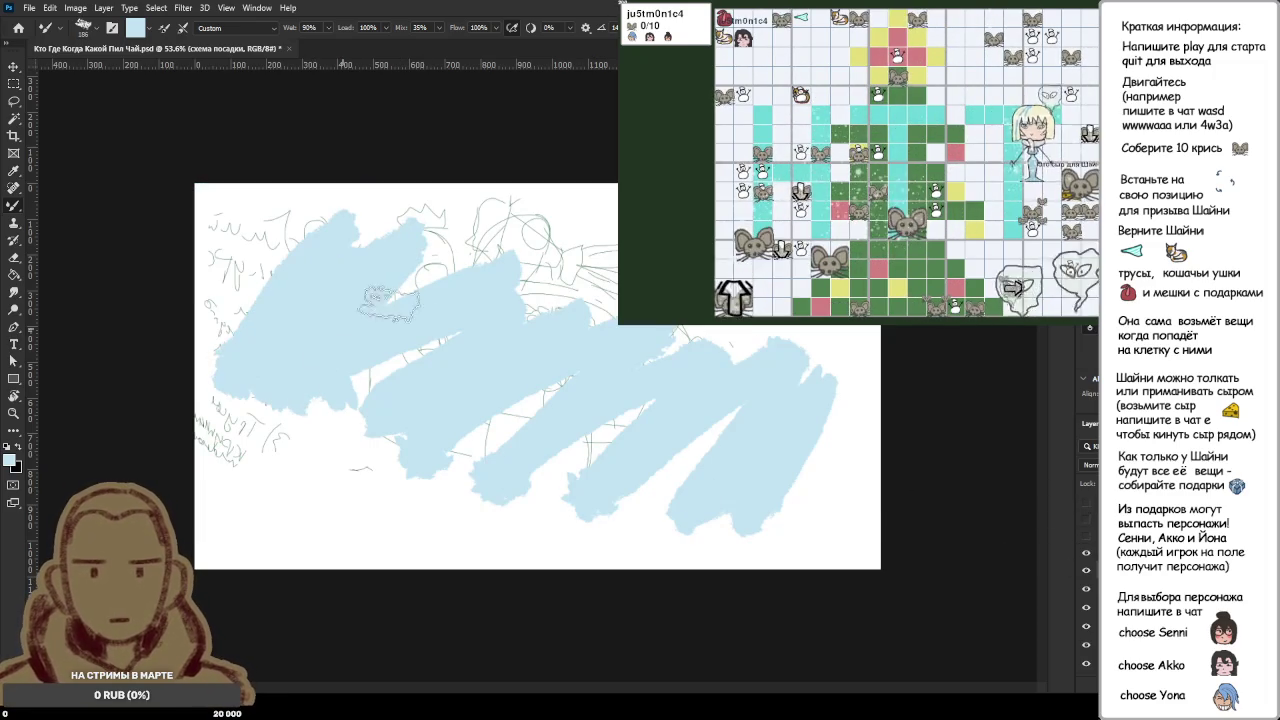
{"action": "mouse_move", "coordinate": [337, 432]}
{"action": "left_mouse_down"}
{"action": "mouse_move", "coordinate": [368, 458]}
{"action": "mouse_move", "coordinate": [430, 445]}
{"action": "mouse_move", "coordinate": [765, 462]}
{"action": "mouse_move", "coordinate": [412, 418]}
{"action": "mouse_move", "coordinate": [744, 390]}
{"action": "mouse_move", "coordinate": [610, 442]}
{"action": "mouse_move", "coordinate": [323, 475]}
{"action": "mouse_move", "coordinate": [383, 390]}
{"action": "mouse_move", "coordinate": [398, 402]}
{"action": "mouse_move", "coordinate": [705, 333]}
{"action": "mouse_move", "coordinate": [771, 366]}
{"action": "mouse_move", "coordinate": [464, 246]}
{"action": "mouse_move", "coordinate": [565, 265]}
{"action": "left_mouse_up"}
{"action": "mouse_move", "coordinate": [808, 347]}
{"action": "left_mouse_down"}
{"action": "mouse_move", "coordinate": [845, 525]}
{"action": "mouse_move", "coordinate": [855, 370]}
{"action": "mouse_move", "coordinate": [870, 340]}
{"action": "mouse_move", "coordinate": [480, 235]}
{"action": "mouse_move", "coordinate": [600, 200]}
{"action": "mouse_move", "coordinate": [478, 252]}
{"action": "mouse_move", "coordinate": [279, 241]}
{"action": "mouse_move", "coordinate": [258, 482]}
{"action": "mouse_move", "coordinate": [276, 362]}
{"action": "mouse_move", "coordinate": [212, 388]}
{"action": "mouse_move", "coordinate": [226, 482]}
{"action": "mouse_move", "coordinate": [206, 206]}
{"action": "mouse_move", "coordinate": [365, 175]}
{"action": "left_mouse_up"}
{"action": "mouse_move", "coordinate": [200, 535]}
{"action": "left_mouse_down"}
{"action": "mouse_move", "coordinate": [850, 540]}
{"action": "mouse_move", "coordinate": [784, 562]}
{"action": "mouse_move", "coordinate": [842, 530]}
{"action": "mouse_move", "coordinate": [600, 484]}
{"action": "mouse_move", "coordinate": [695, 342]}
{"action": "left_mouse_up"}
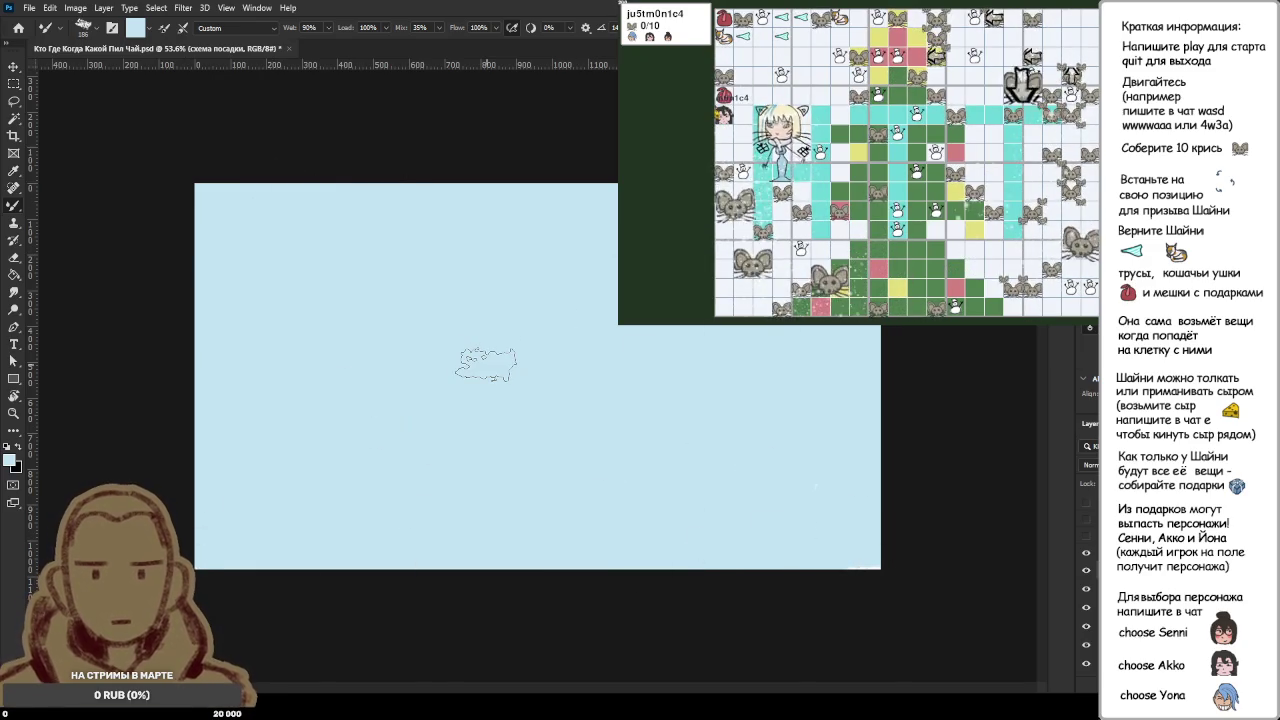
Step: Switch to a black regular brush, trying and undoing a long wavy stroke and a Z-shaped squiggle
{"action": "key", "text": "x"}
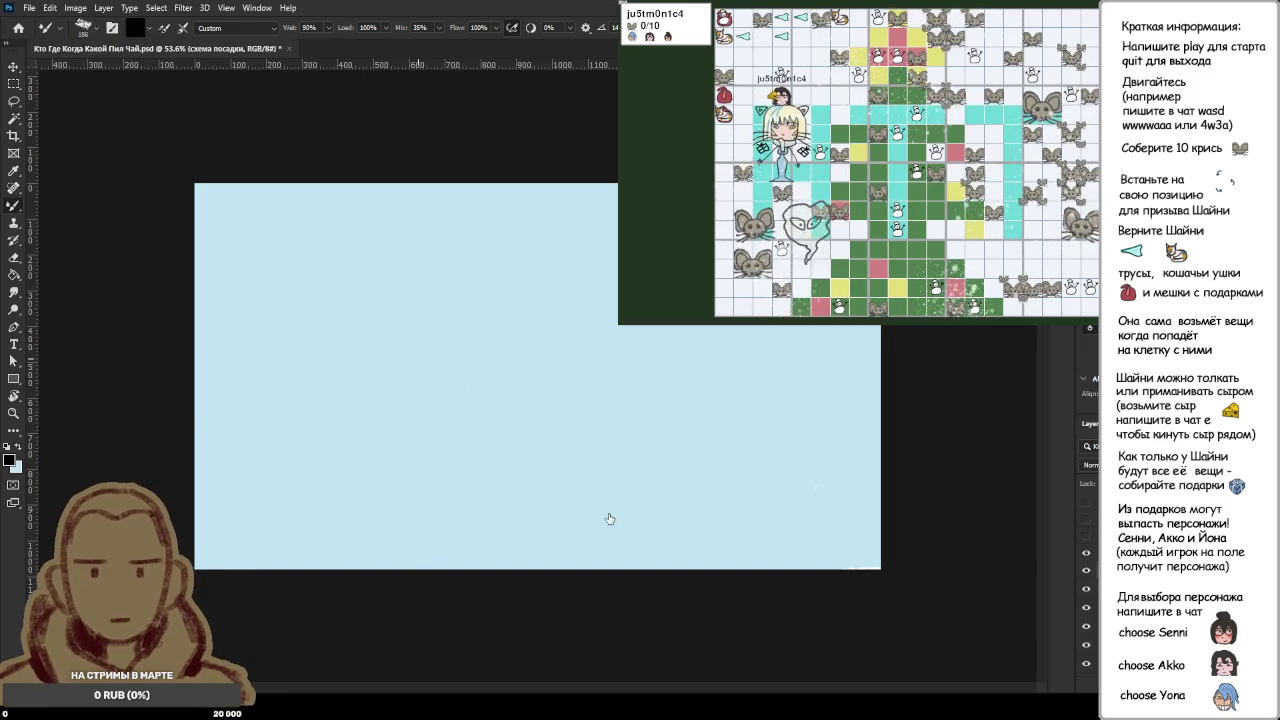
{"action": "key", "text": "shift+b"}
{"action": "mouse_move", "coordinate": [325, 357]}
{"action": "left_mouse_down"}
{"action": "mouse_move", "coordinate": [455, 430]}
{"action": "mouse_move", "coordinate": [608, 472]}
{"action": "left_mouse_up"}
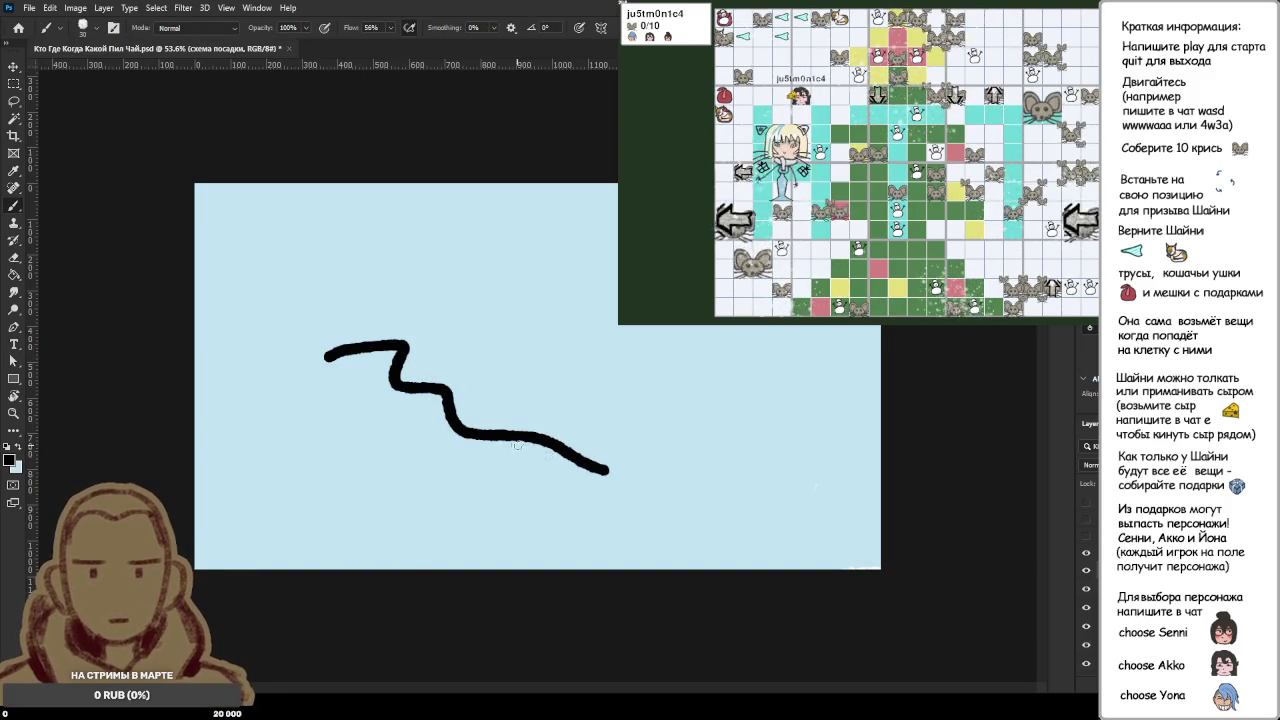
{"action": "key", "text": "ctrl+z"}
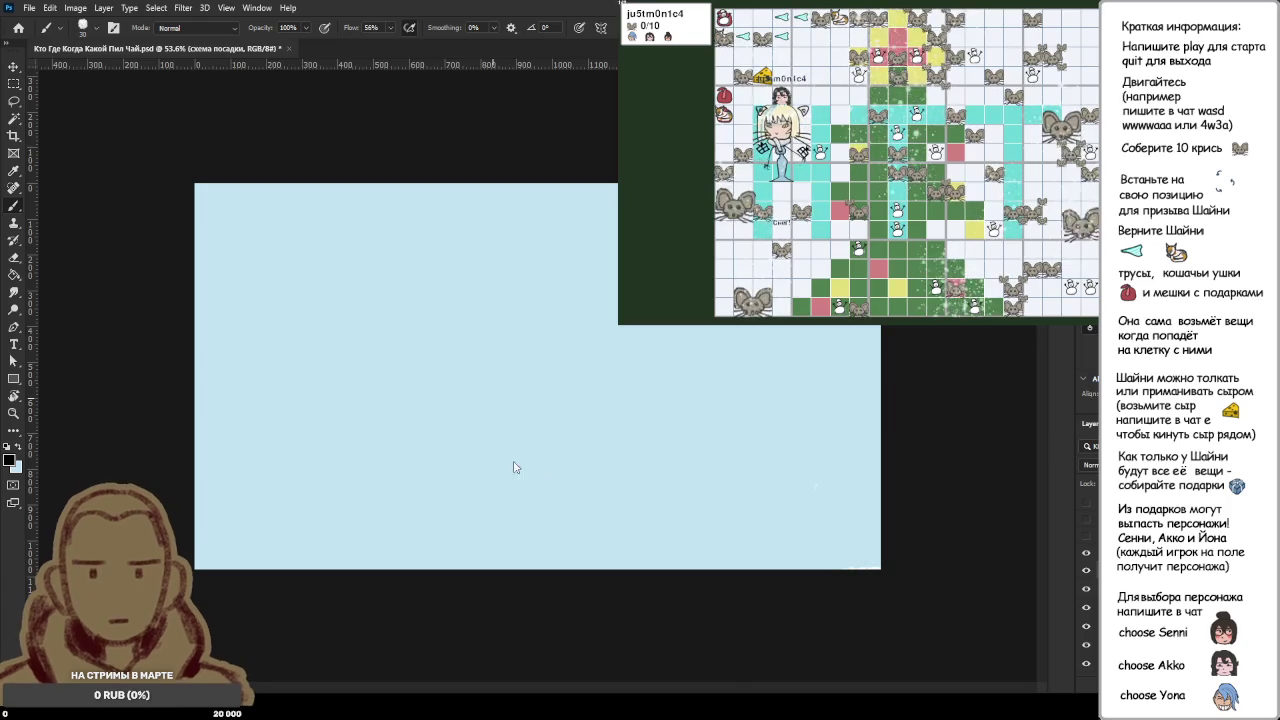
{"action": "left_click_drag", "start_coordinate": [450, 410], "coordinate": [514, 458]}
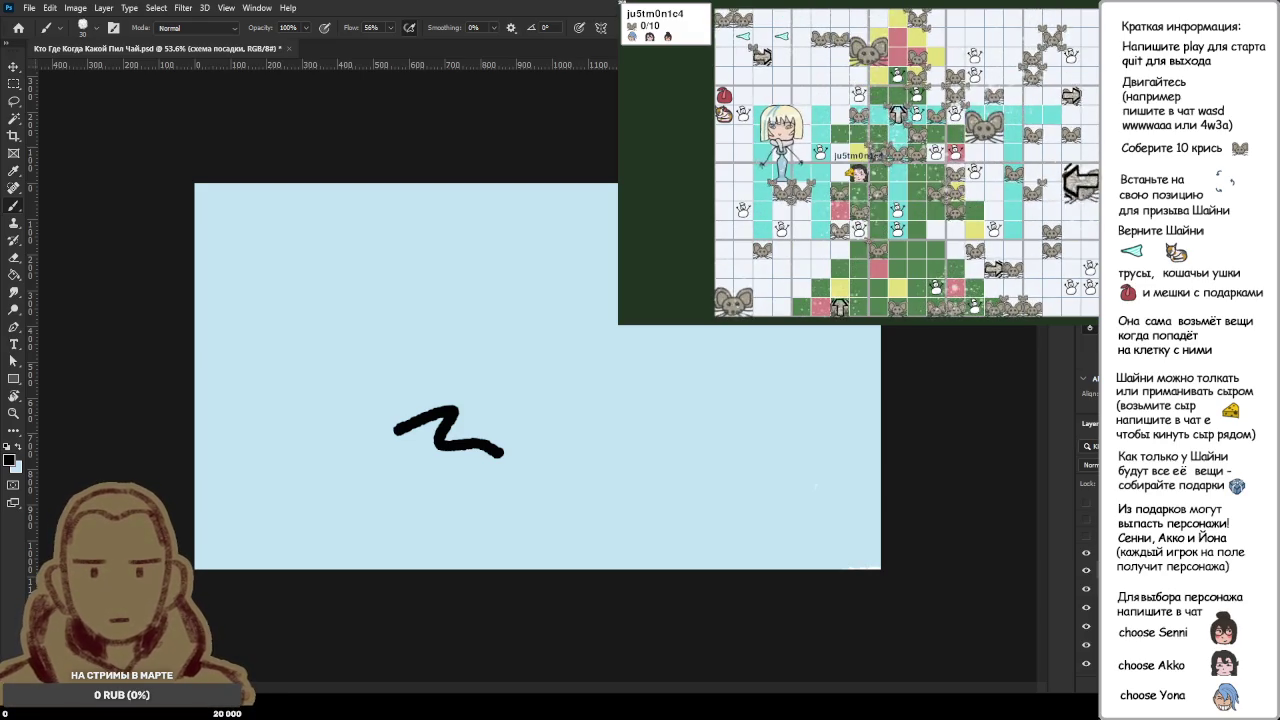
{"action": "key", "text": "ctrl+z"}
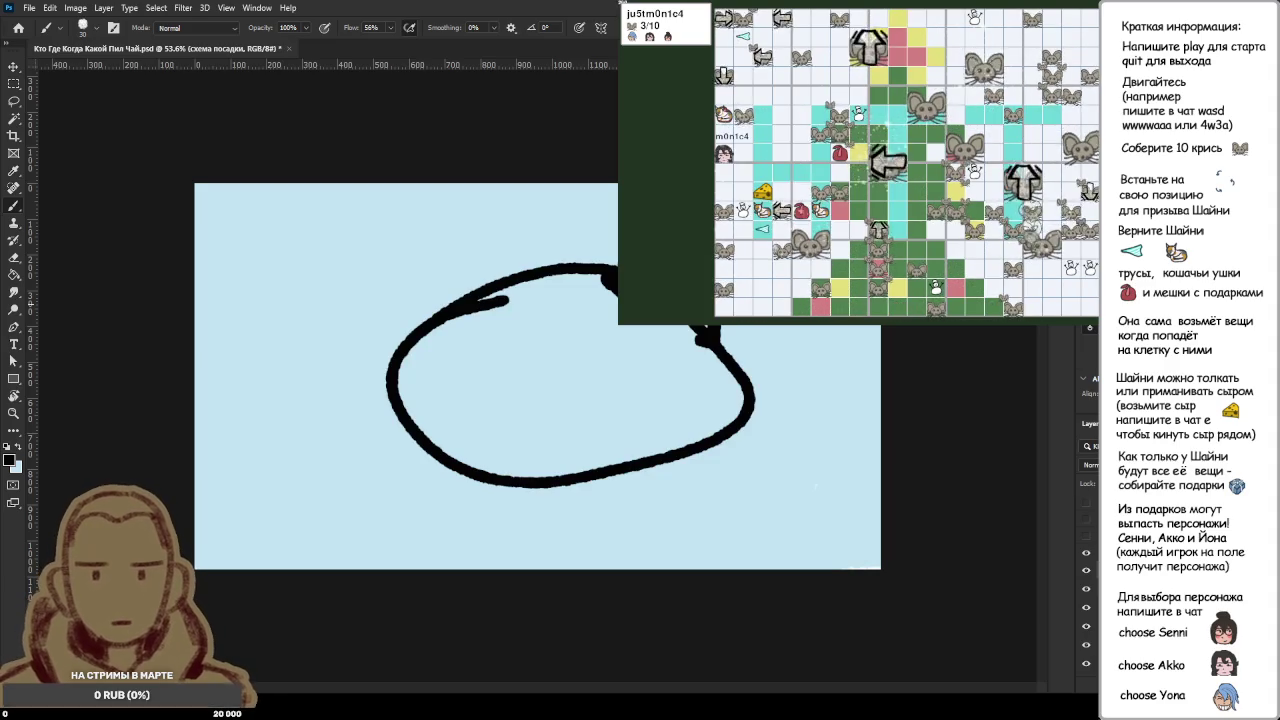
Step: Draw a dark loop at the oval's right end and marks beside the table, undoing stray strokes
{"action": "left_click_drag", "start_coordinate": [706, 336], "coordinate": [663, 349]}
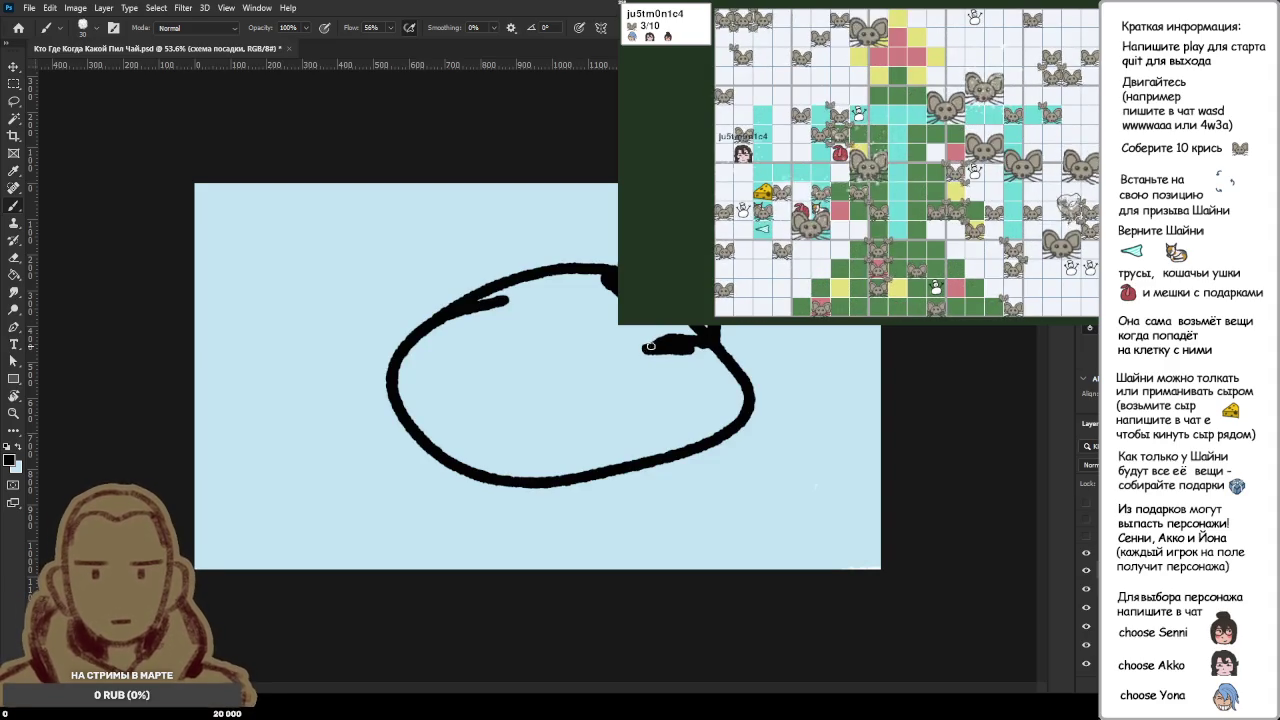
{"action": "mouse_move", "coordinate": [760, 440]}
{"action": "left_mouse_down"}
{"action": "mouse_move", "coordinate": [802, 438]}
{"action": "mouse_move", "coordinate": [750, 370]}
{"action": "mouse_move", "coordinate": [737, 381]}
{"action": "left_mouse_up"}
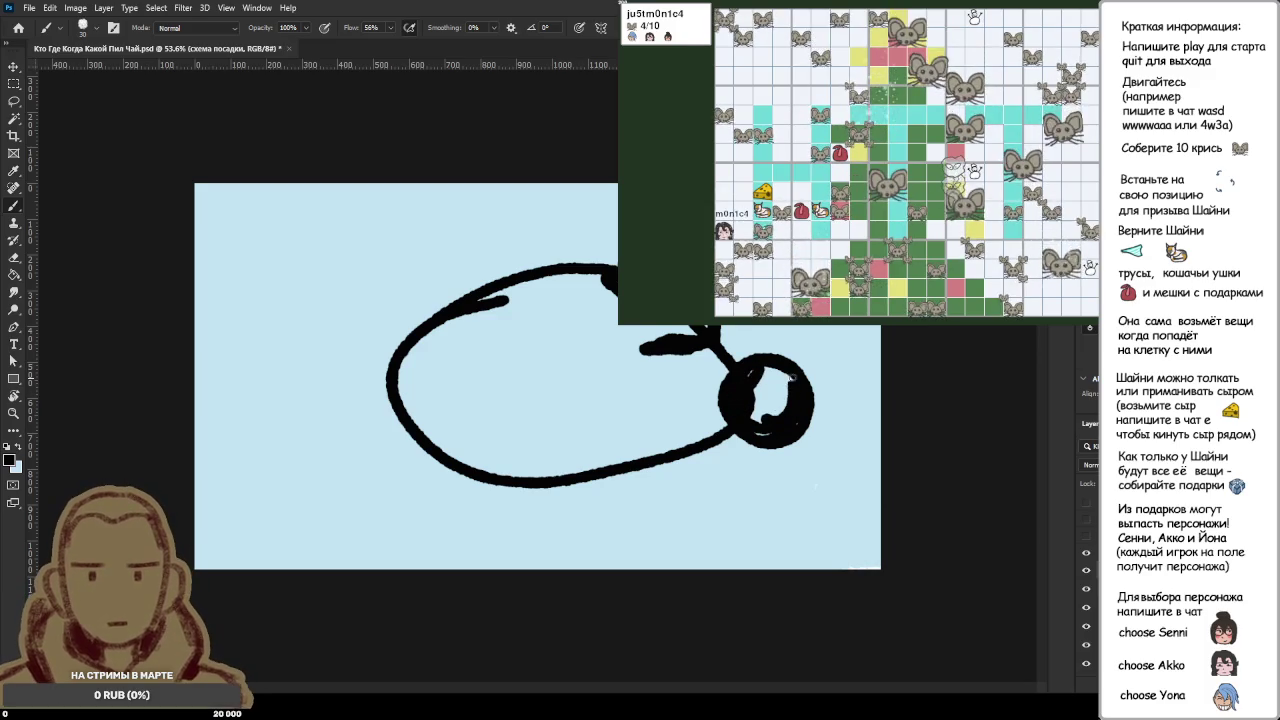
{"action": "left_click_drag", "start_coordinate": [633, 447], "coordinate": [650, 498]}
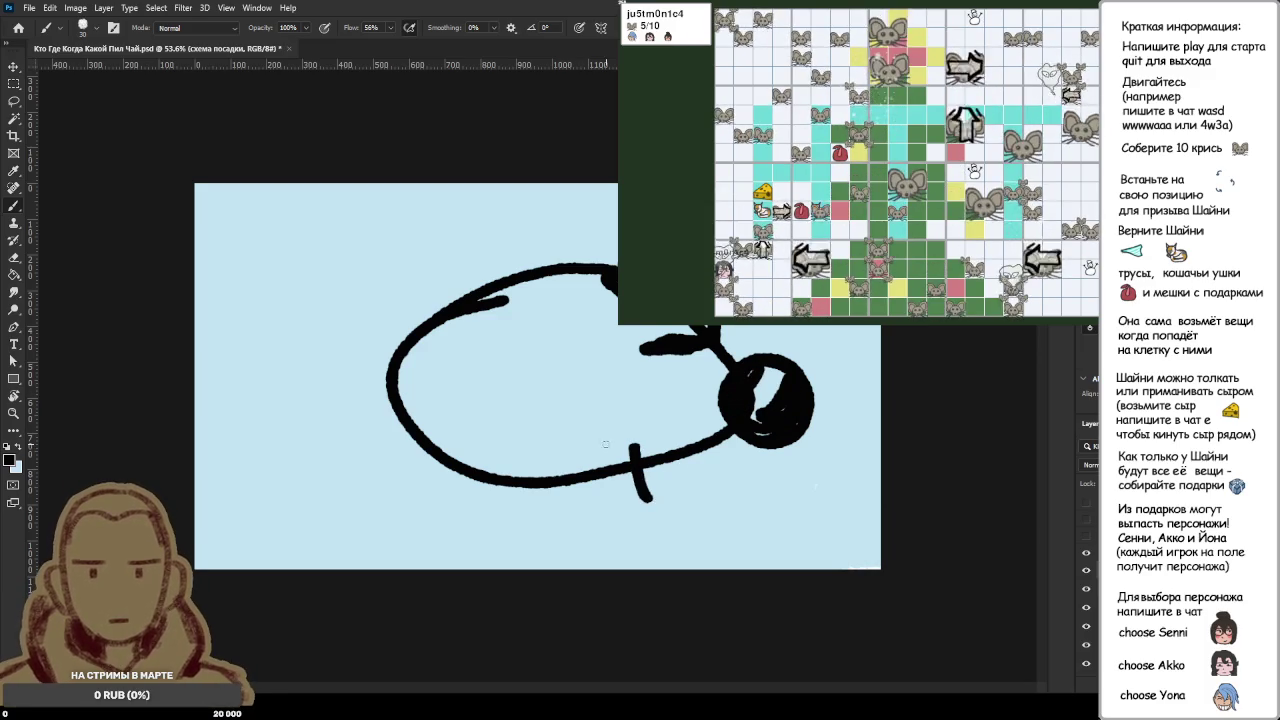
{"action": "key", "text": "ctrl+z"}
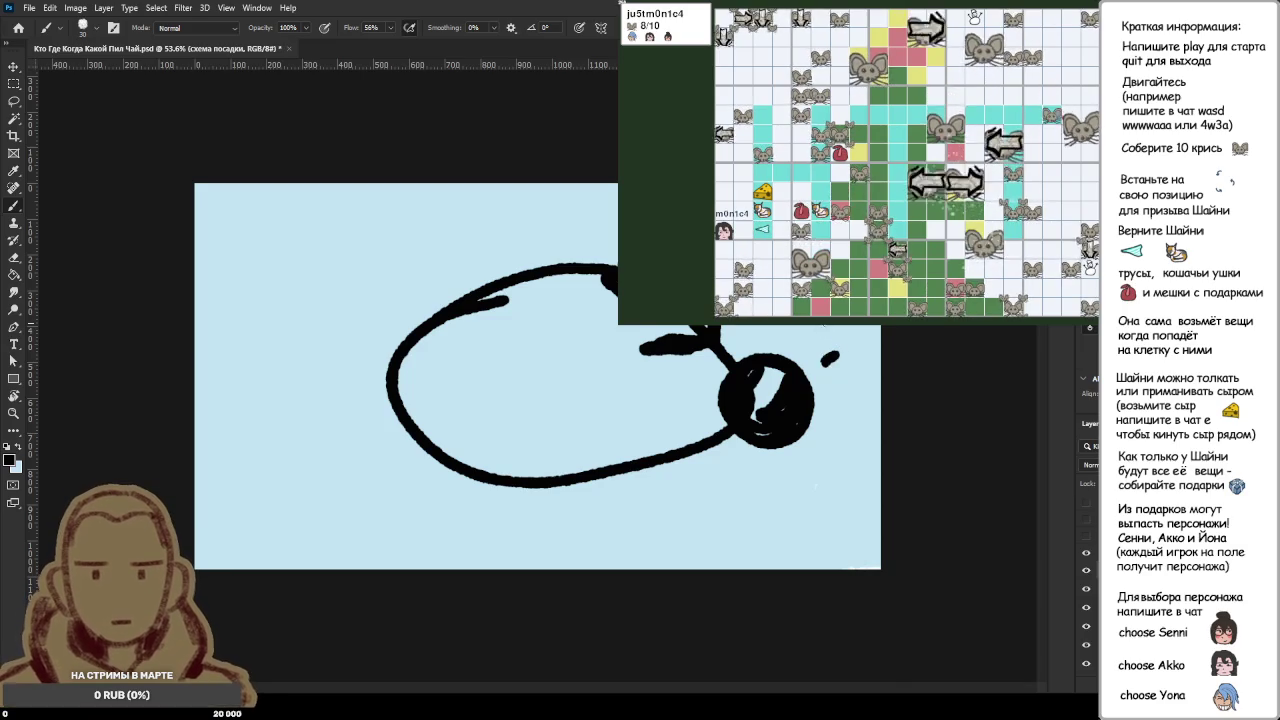
{"action": "left_click_drag", "start_coordinate": [501, 226], "coordinate": [534, 219]}
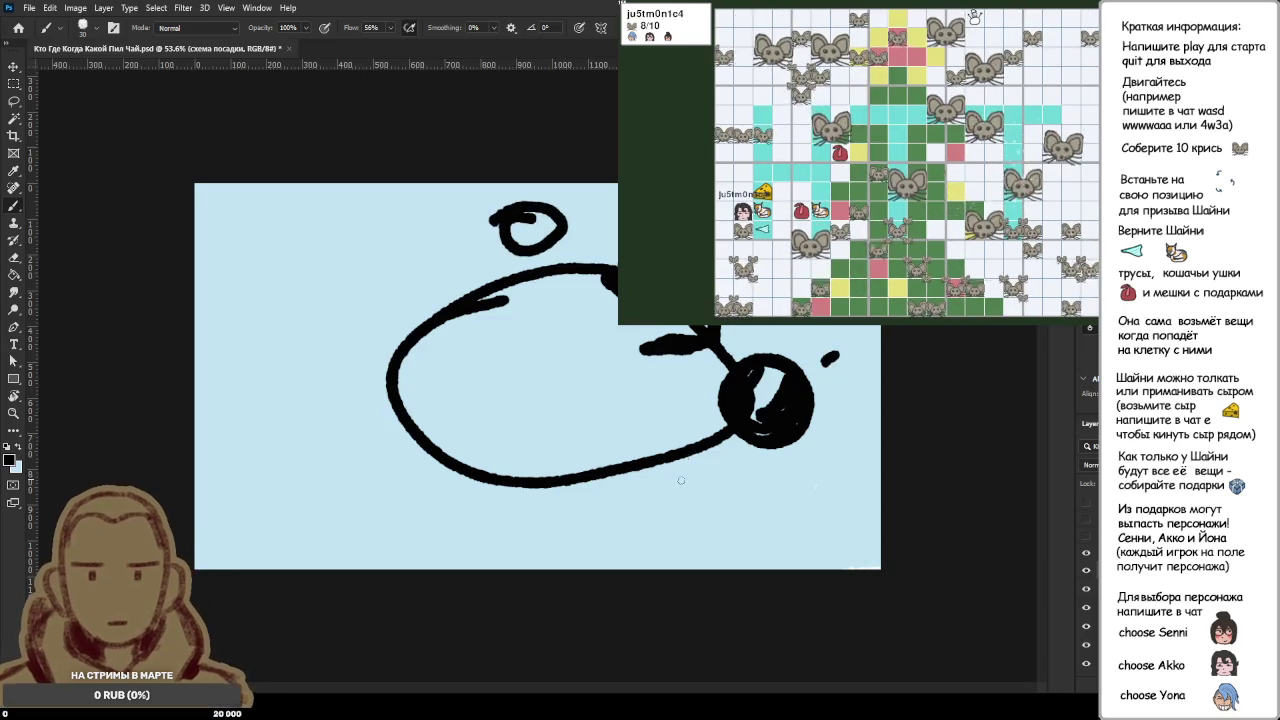
{"action": "mouse_move", "coordinate": [412, 288]}
{"action": "left_mouse_down"}
{"action": "mouse_move", "coordinate": [432, 292]}
{"action": "mouse_move", "coordinate": [410, 296]}
{"action": "left_mouse_up"}
{"action": "key", "text": "ctrl+z"}
{"action": "key", "text": "ctrl+z"}
Step: Sketch two stick figures at the table's left with arms reaching onto the table
{"action": "mouse_move", "coordinate": [390, 232]}
{"action": "left_mouse_down"}
{"action": "mouse_move", "coordinate": [372, 296]}
{"action": "mouse_move", "coordinate": [382, 380]}
{"action": "left_mouse_up"}
{"action": "left_click_drag", "start_coordinate": [406, 304], "coordinate": [436, 330]}
{"action": "left_click_drag", "start_coordinate": [330, 410], "coordinate": [346, 398]}
{"action": "left_click_drag", "start_coordinate": [316, 462], "coordinate": [302, 530]}
{"action": "left_click_drag", "start_coordinate": [372, 494], "coordinate": [350, 550]}
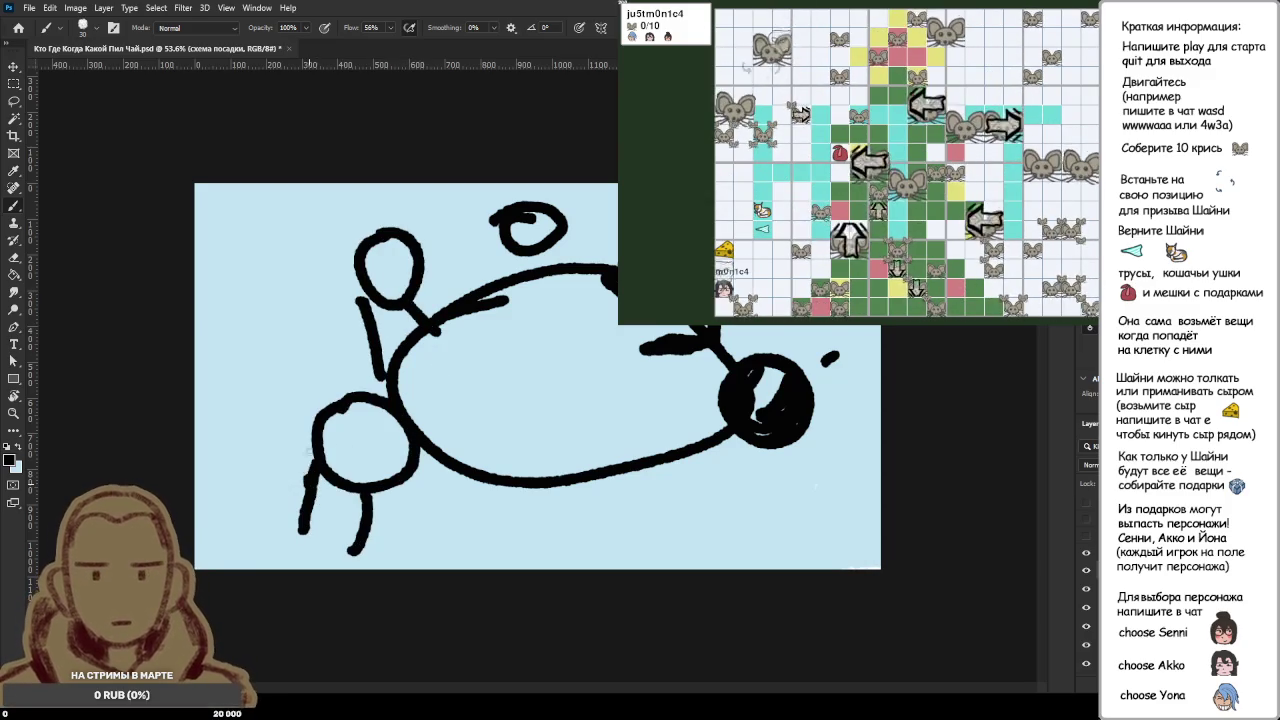
{"action": "left_click_drag", "start_coordinate": [310, 436], "coordinate": [304, 480]}
{"action": "left_click_drag", "start_coordinate": [450, 450], "coordinate": [378, 510]}
{"action": "left_click_drag", "start_coordinate": [366, 350], "coordinate": [460, 385]}
{"action": "left_click_drag", "start_coordinate": [420, 312], "coordinate": [514, 352]}
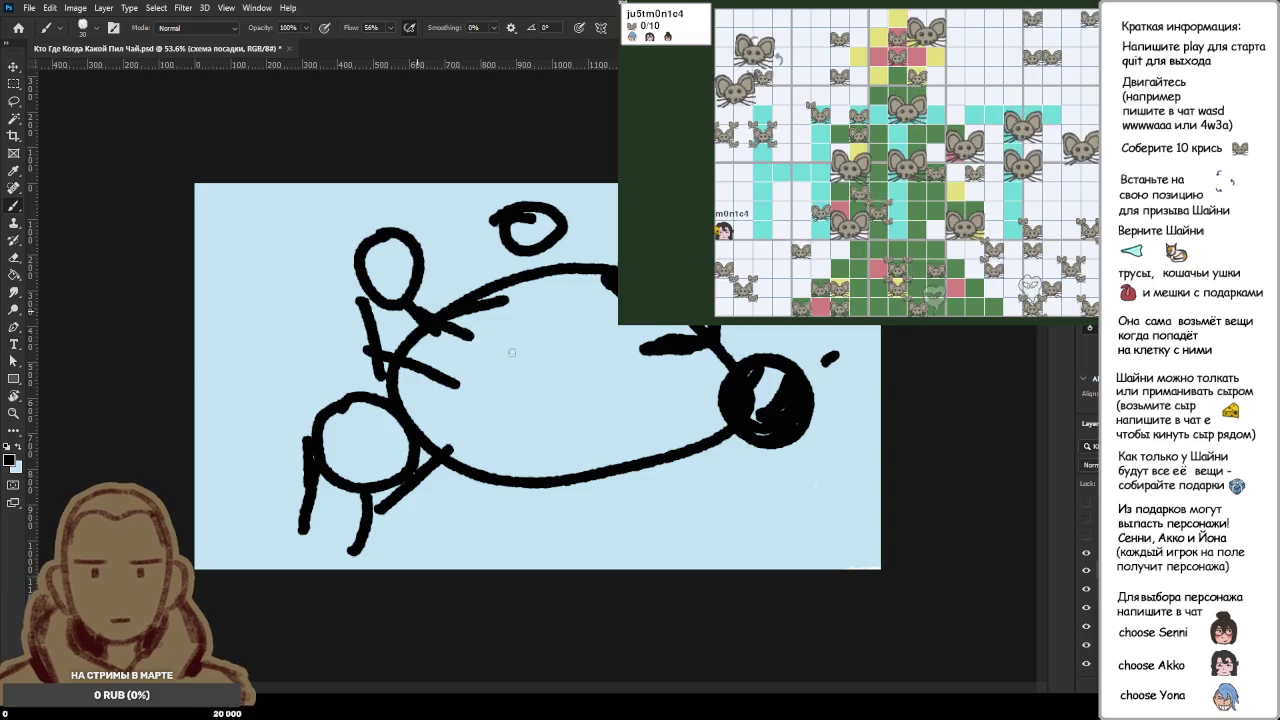
Step: Sketch a stick figure with head and legs at the table's bottom
{"action": "left_click_drag", "start_coordinate": [612, 408], "coordinate": [640, 458]}
{"action": "left_click_drag", "start_coordinate": [576, 420], "coordinate": [672, 440]}
{"action": "mouse_move", "coordinate": [606, 478]}
{"action": "left_mouse_down"}
{"action": "mouse_move", "coordinate": [592, 538]}
{"action": "mouse_move", "coordinate": [642, 554]}
{"action": "left_mouse_up"}
{"action": "left_click_drag", "start_coordinate": [540, 486], "coordinate": [590, 522]}
{"action": "left_click_drag", "start_coordinate": [640, 468], "coordinate": [656, 558]}
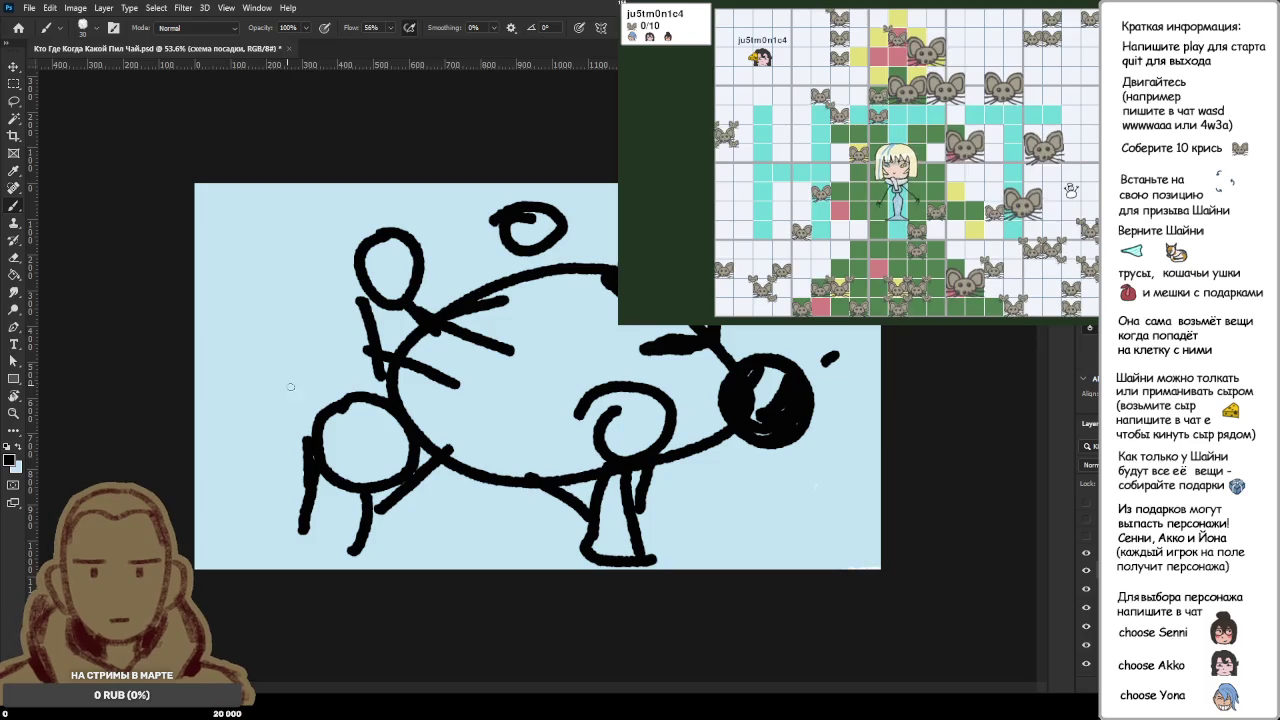
Step: Begin handwriting the label нота left of the figures
{"action": "left_click_drag", "start_coordinate": [274, 346], "coordinate": [316, 380]}
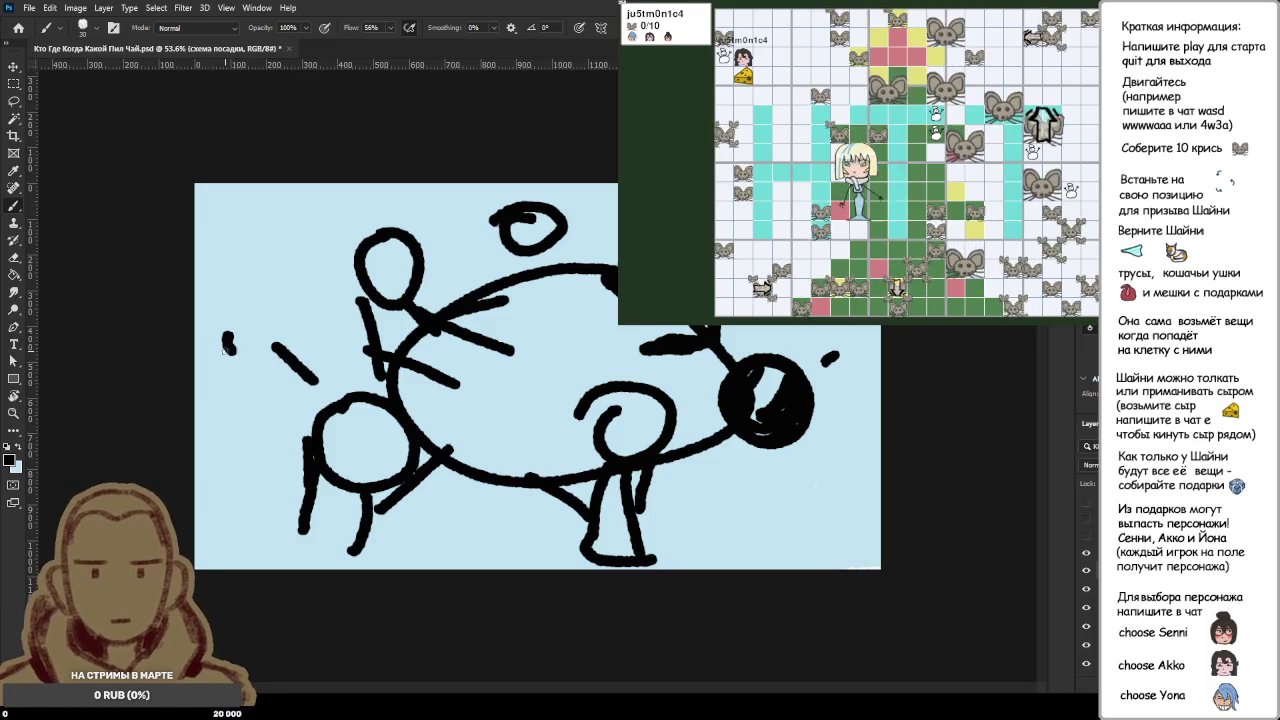
{"action": "left_click_drag", "start_coordinate": [232, 346], "coordinate": [314, 308]}
{"action": "mouse_move", "coordinate": [300, 312]}
{"action": "left_mouse_down"}
{"action": "mouse_move", "coordinate": [300, 350]}
{"action": "mouse_move", "coordinate": [330, 336]}
{"action": "mouse_move", "coordinate": [335, 346]}
{"action": "left_mouse_up"}
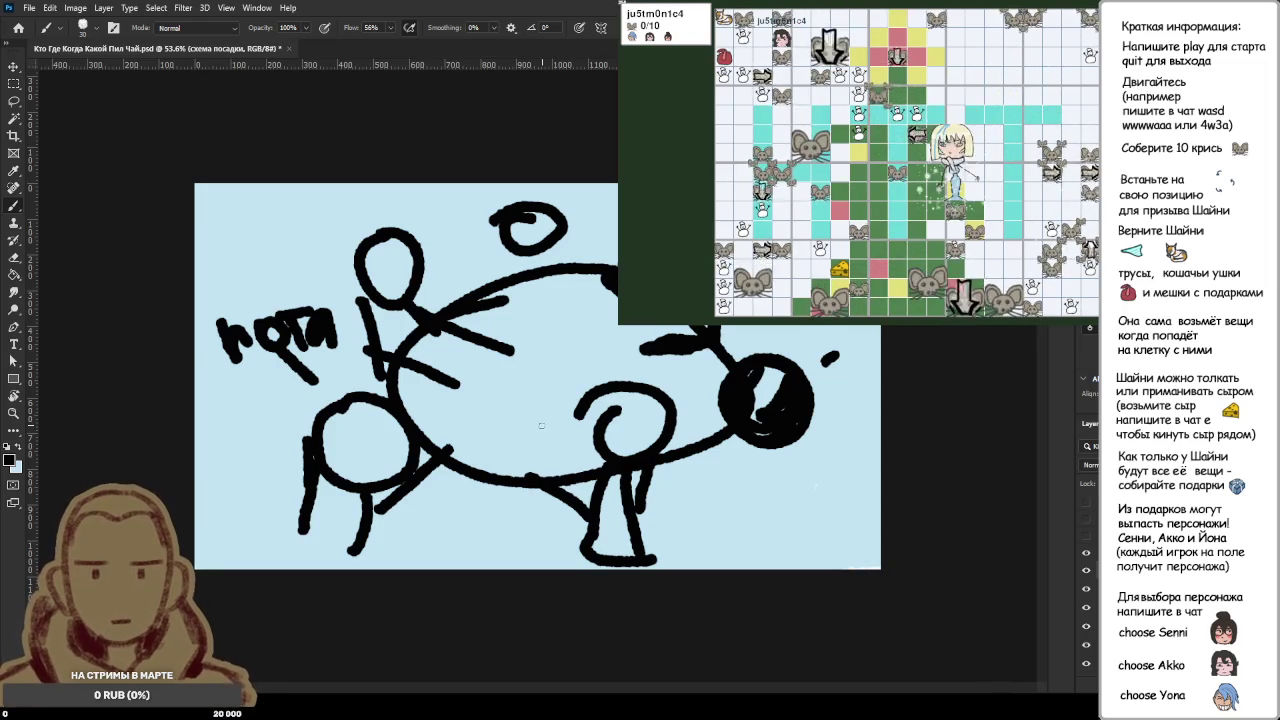
Step: Draw a short stroke down from the dark circle to start a figure there
{"action": "left_click_drag", "start_coordinate": [768, 450], "coordinate": [763, 495]}
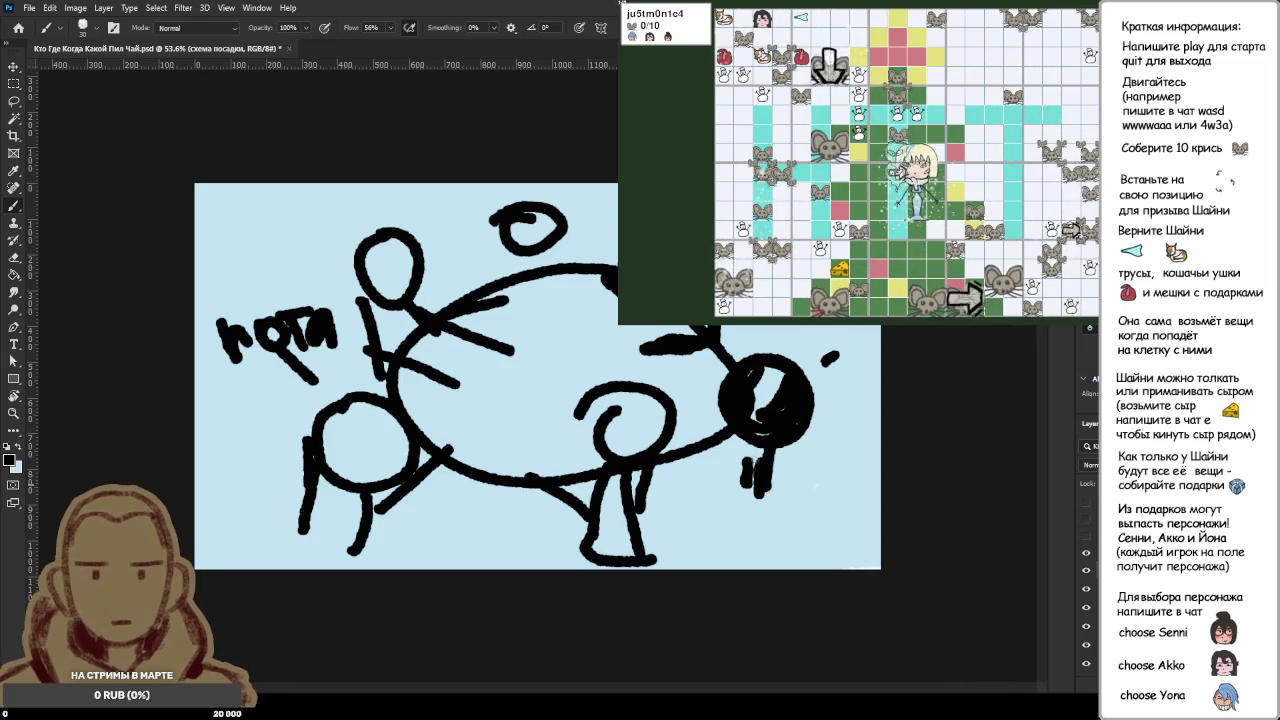
Step: Draw the standing figure's body and arm below the dark circle, discarding the trial hatching
{"action": "mouse_move", "coordinate": [772, 450]}
{"action": "left_mouse_down"}
{"action": "mouse_move", "coordinate": [793, 497]}
{"action": "mouse_move", "coordinate": [755, 552]}
{"action": "left_mouse_up"}
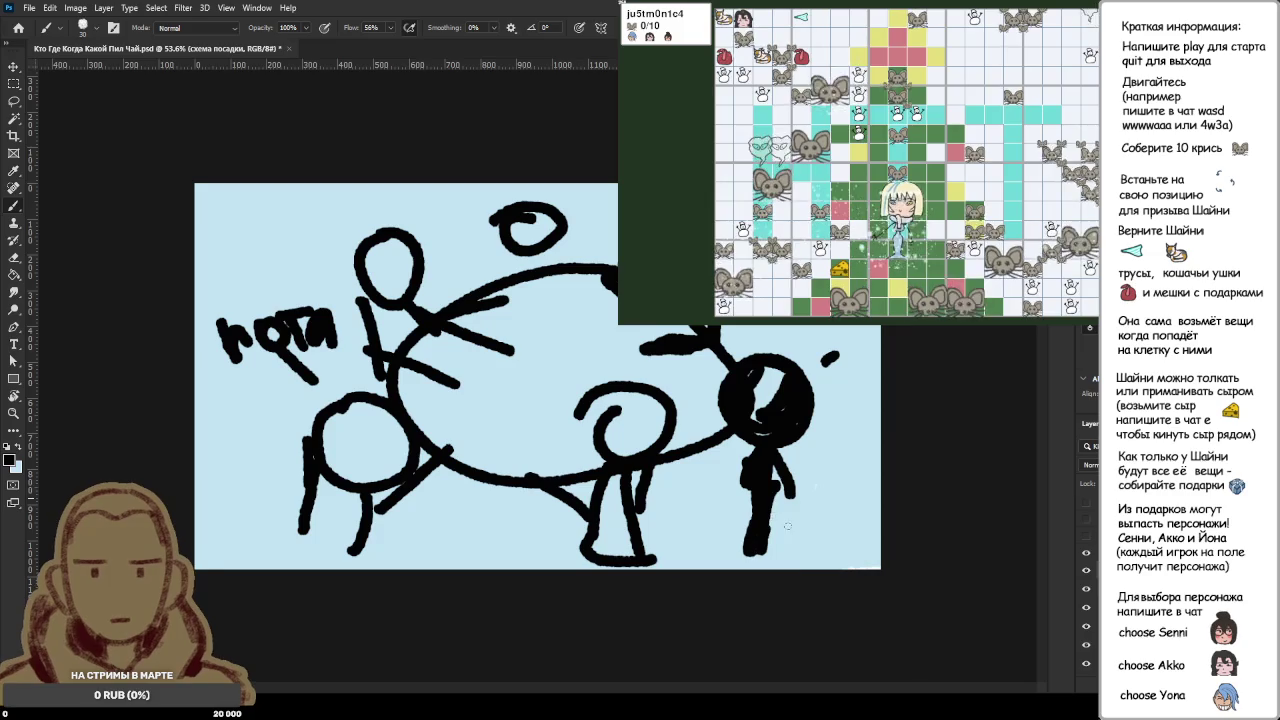
{"action": "left_click_drag", "start_coordinate": [750, 492], "coordinate": [670, 498]}
{"action": "mouse_move", "coordinate": [735, 548]}
{"action": "left_mouse_down"}
{"action": "mouse_move", "coordinate": [825, 532]}
{"action": "mouse_move", "coordinate": [852, 470]}
{"action": "mouse_move", "coordinate": [665, 522]}
{"action": "mouse_move", "coordinate": [635, 550]}
{"action": "left_mouse_up"}
{"action": "left_click_drag", "start_coordinate": [572, 488], "coordinate": [515, 532]}
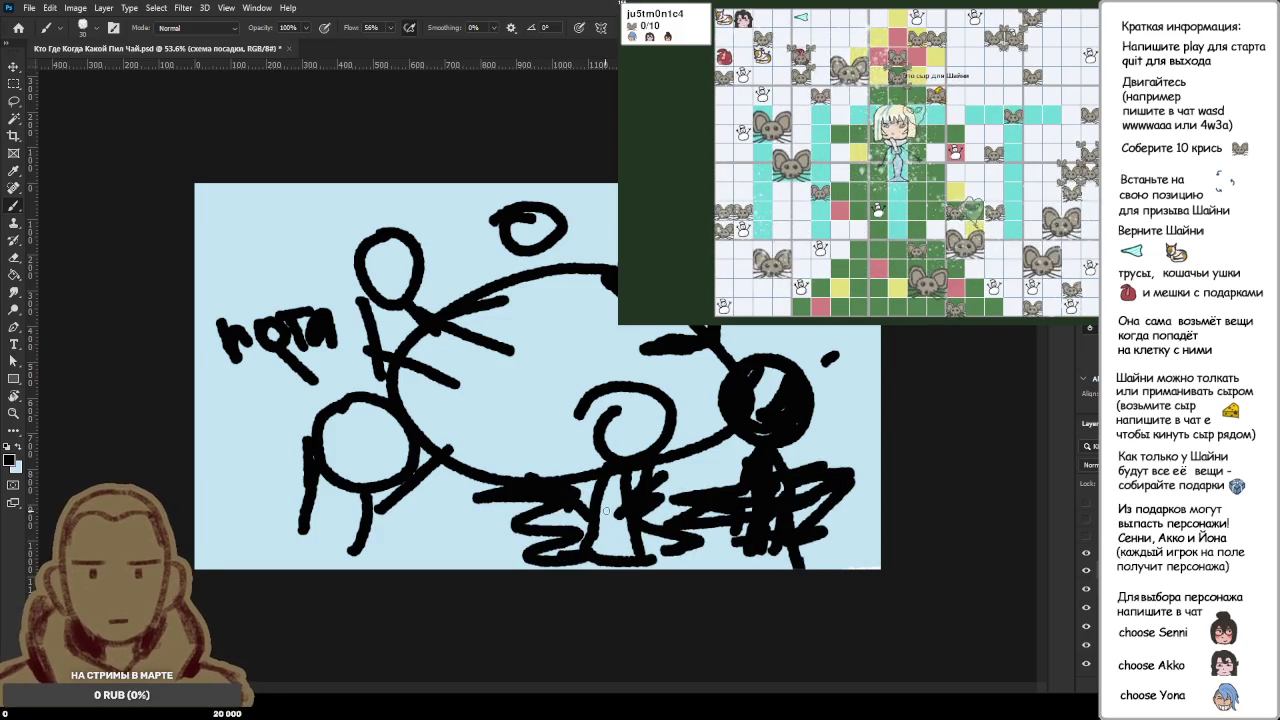
{"action": "left_click_drag", "start_coordinate": [645, 538], "coordinate": [695, 556]}
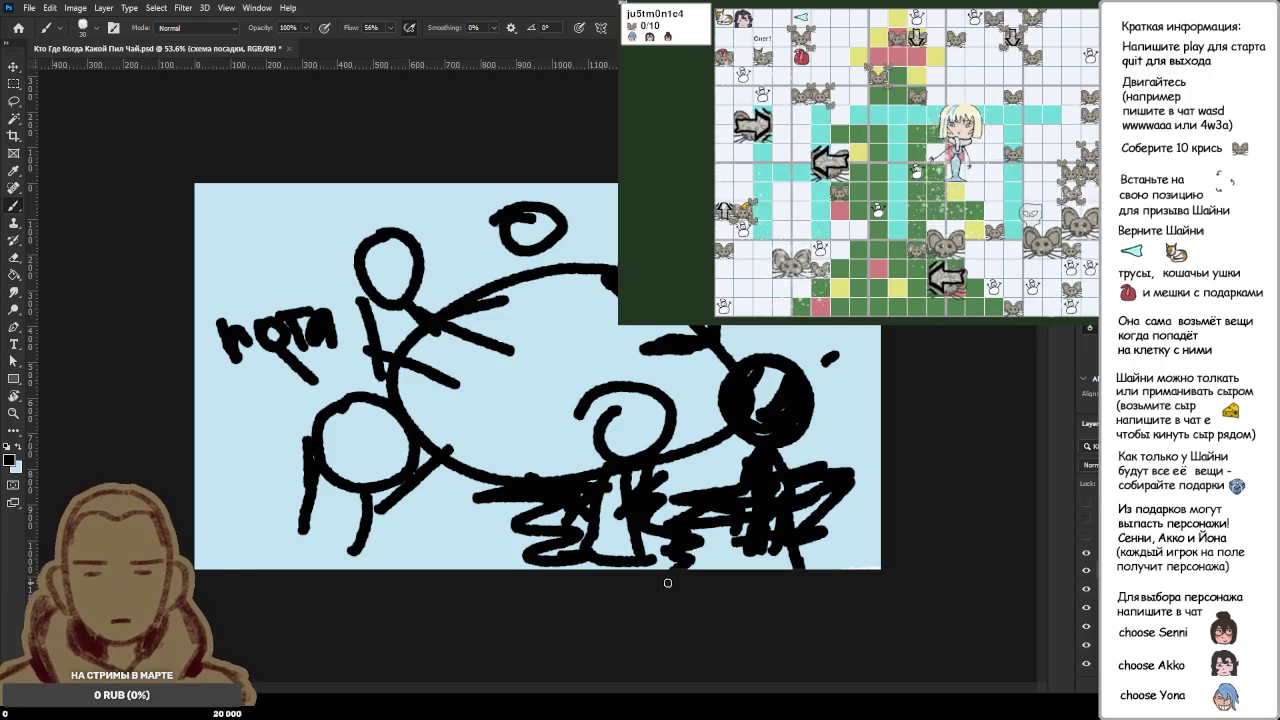
{"action": "key", "text": "ctrl+z"}
{"action": "key", "text": "ctrl+z"}
{"action": "key", "text": "ctrl+z"}
{"action": "key", "text": "ctrl+z"}
{"action": "key", "text": "ctrl+z"}
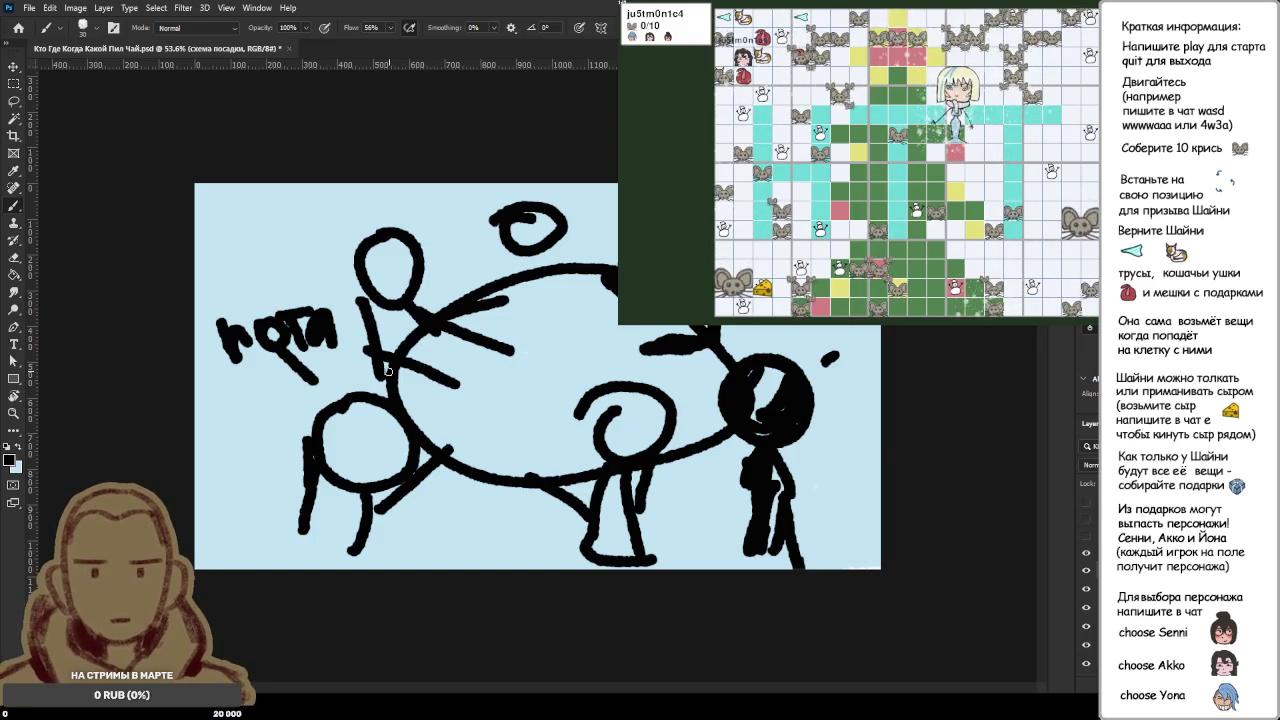
{"action": "key", "text": "ctrl+a"}
Step: Wipe the black sketch off the layer and refill the whole canvas flat light blue
{"action": "key", "text": "x"}
{"action": "key", "text": "g"}
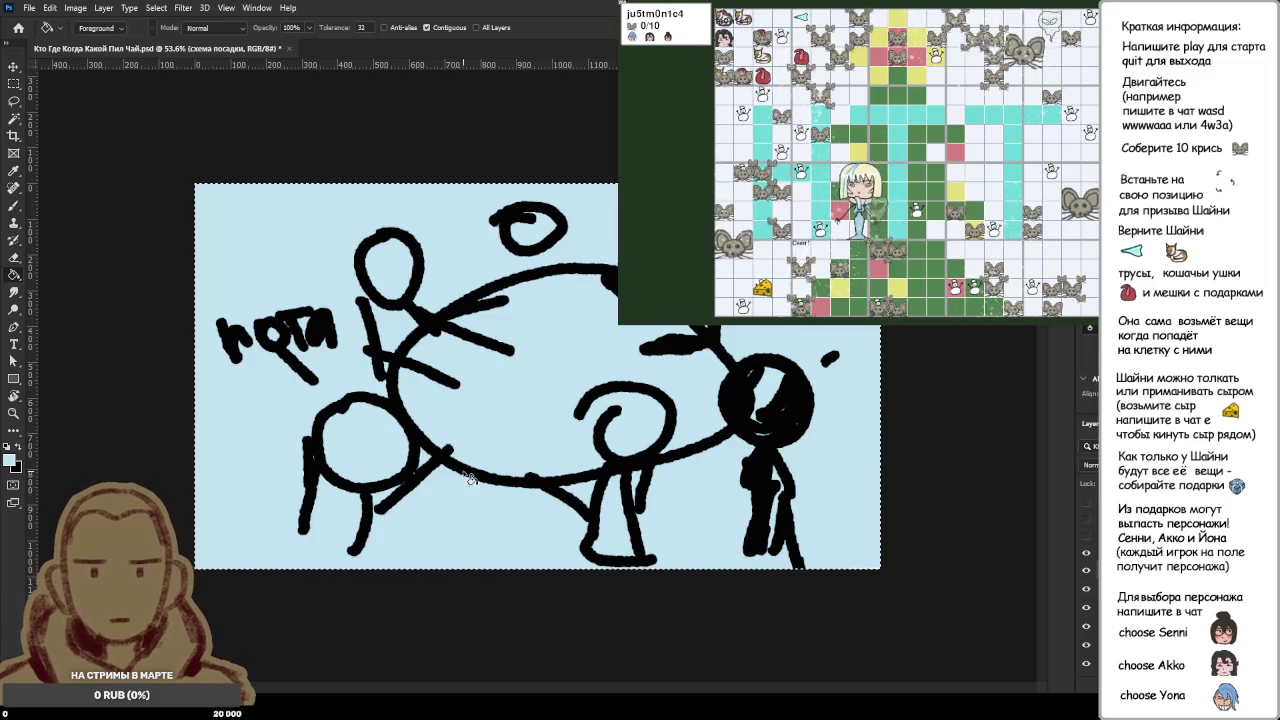
{"action": "left_click", "coordinate": [468, 472]}
{"action": "left_click", "coordinate": [300, 345]}
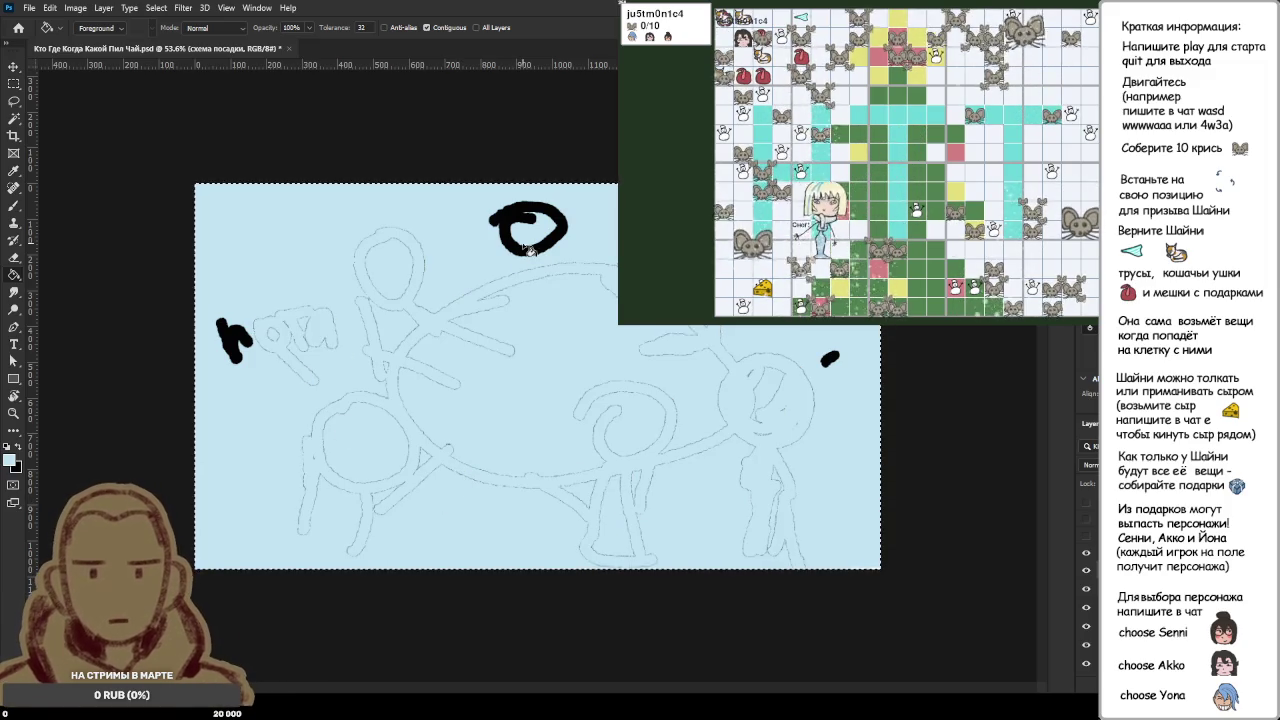
{"action": "left_click", "coordinate": [529, 251]}
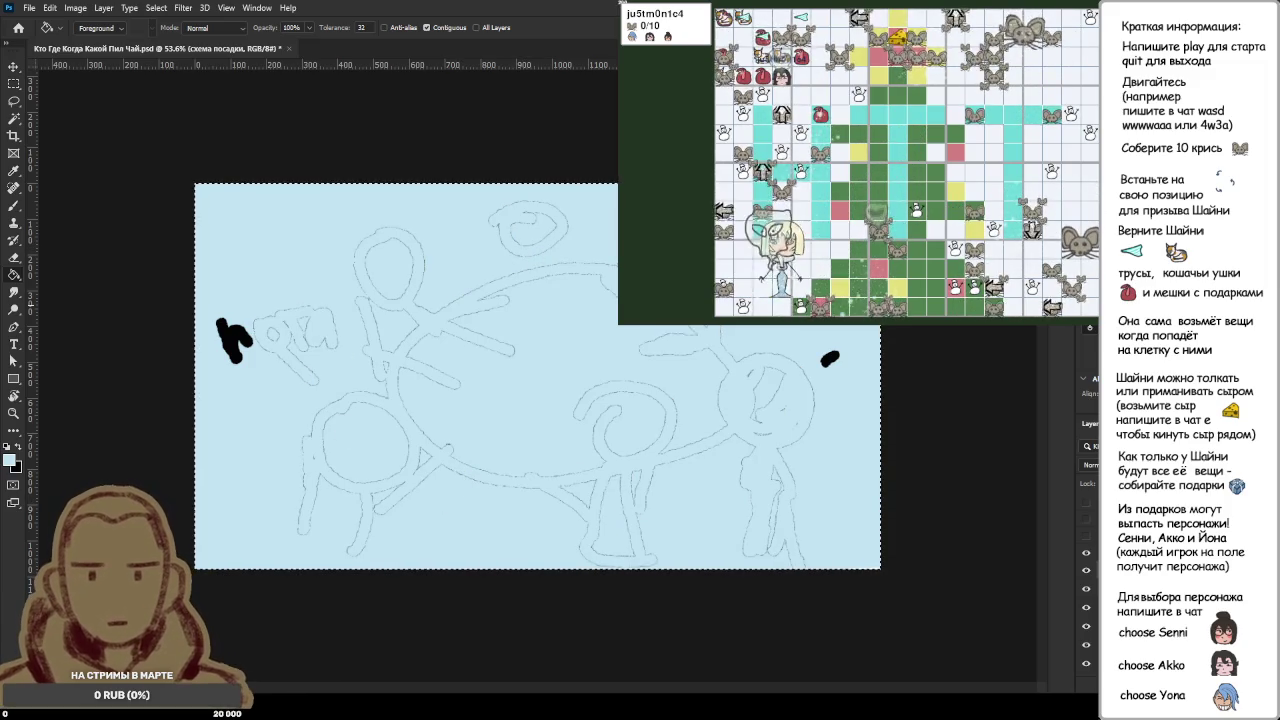
{"action": "key", "text": "Delete"}
{"action": "left_click", "coordinate": [508, 525]}
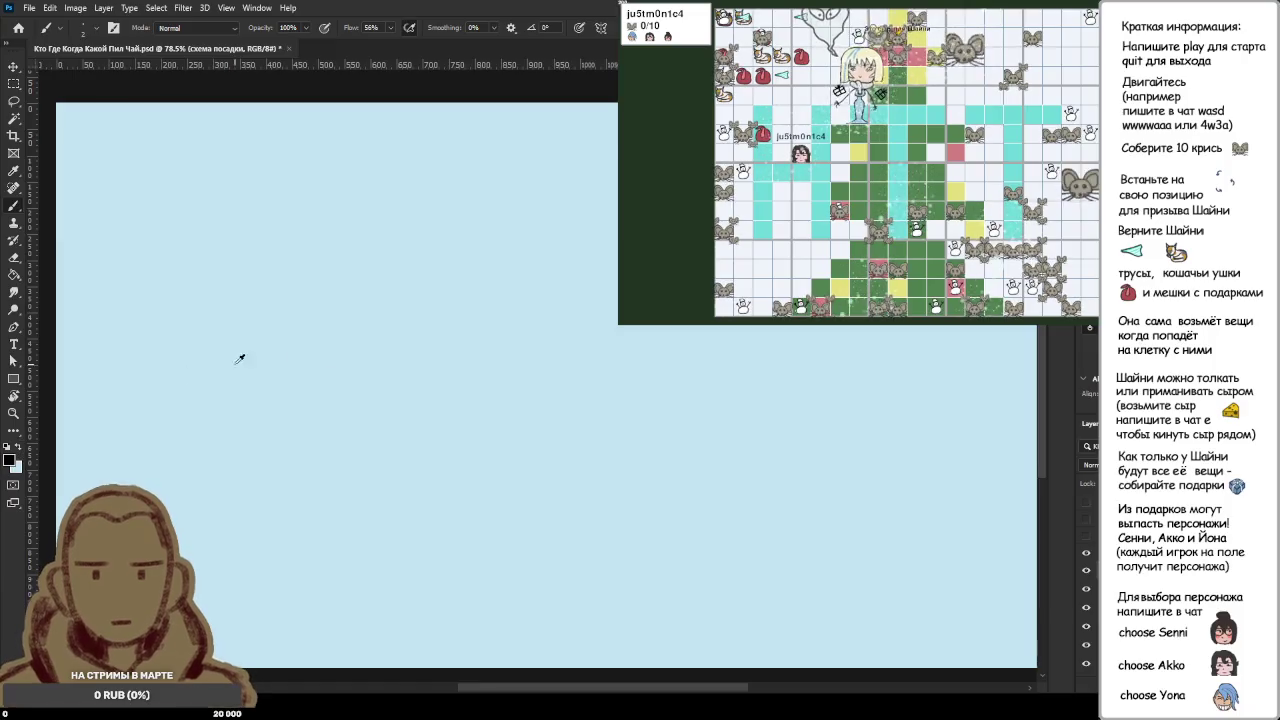
{"action": "key", "text": "ctrl+d"}
{"action": "key", "text": "x"}
{"action": "key", "text": "b"}
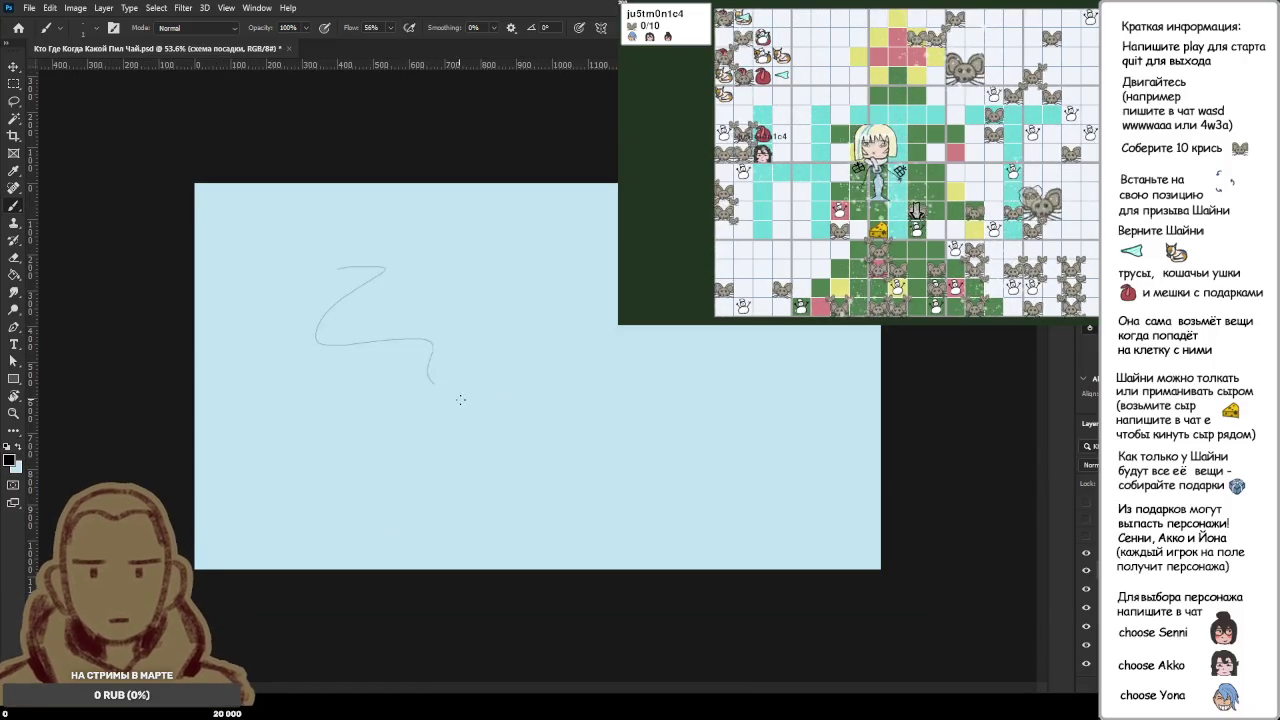
Step: Draw a thin C-shaped curve on the blank light-blue canvas
{"action": "scroll", "coordinate": [166, 243], "scroll_direction": "up", "scroll_amount": 2}
{"action": "scroll", "coordinate": [157, 243], "scroll_direction": "up", "scroll_amount": 2}
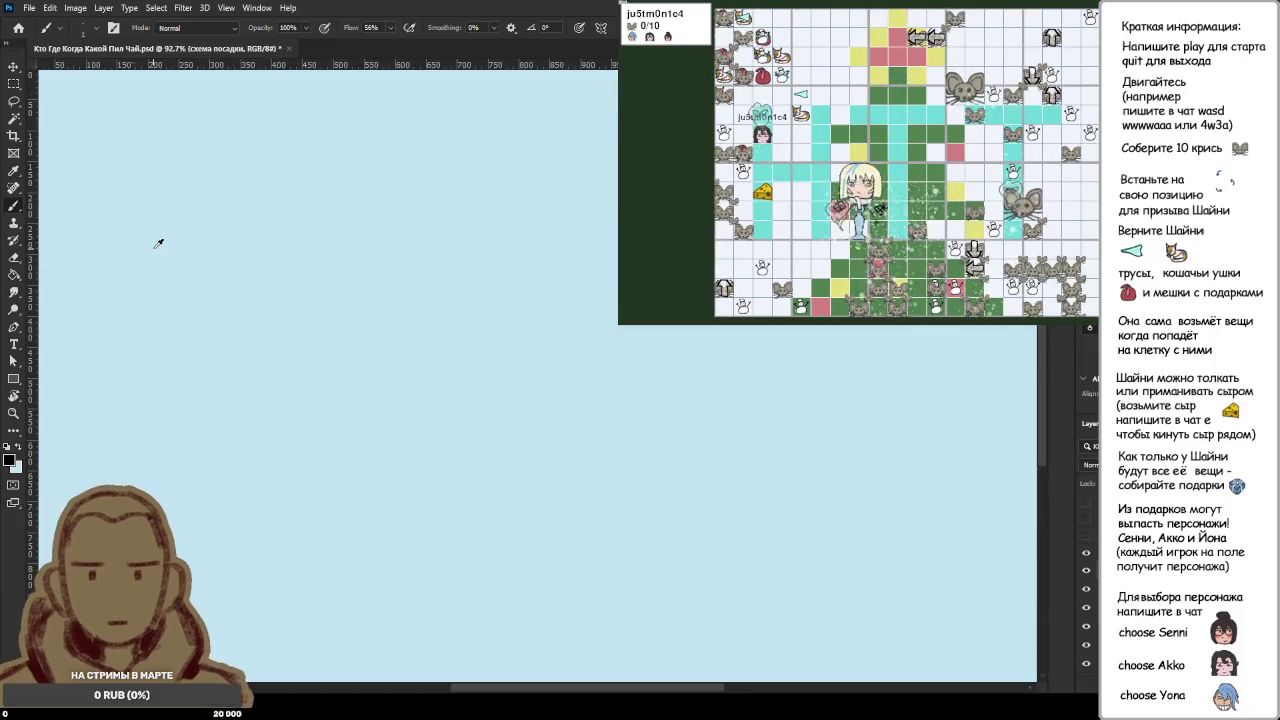
{"action": "scroll", "coordinate": [158, 259], "scroll_direction": "down", "scroll_amount": 2}
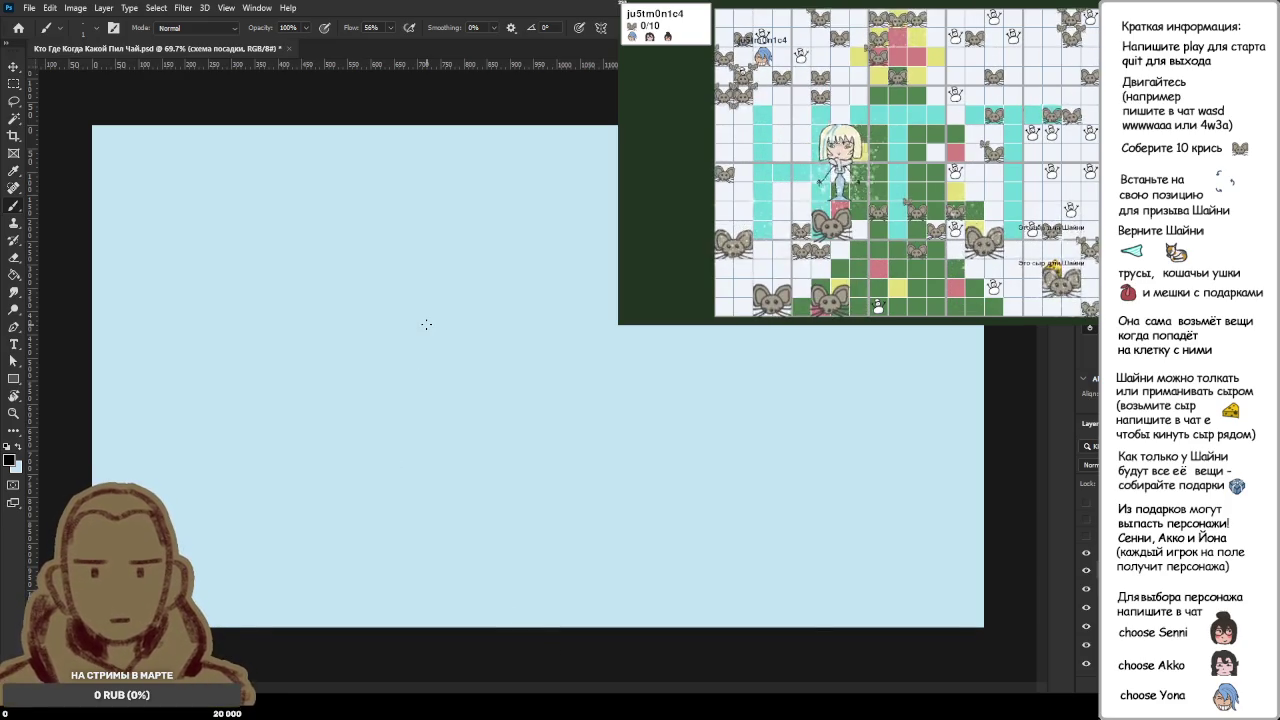
{"action": "left_click_drag", "start_coordinate": [195, 215], "coordinate": [258, 322]}
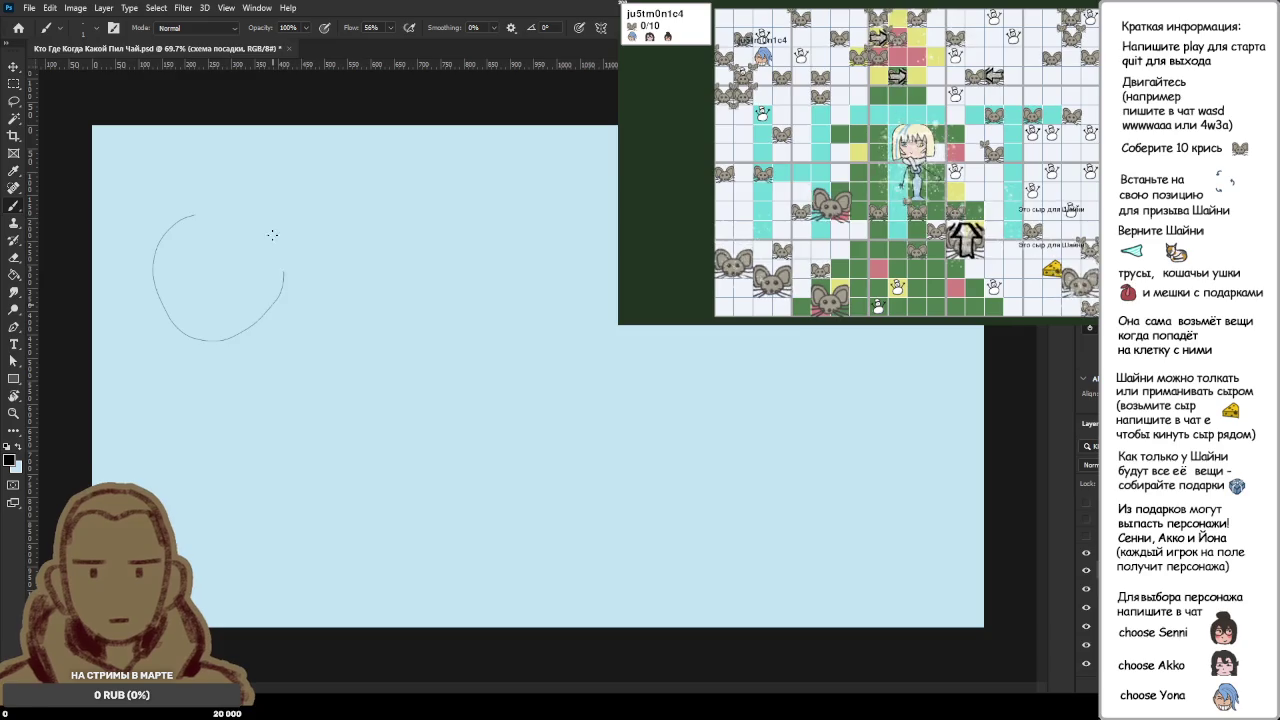
Step: Replace a rough trial circle with the oval outline of the table
{"action": "left_click_drag", "start_coordinate": [281, 255], "coordinate": [258, 322]}
{"action": "scroll", "coordinate": [194, 194], "scroll_direction": "up", "scroll_amount": 2}
{"action": "key", "text": "ctrl+z"}
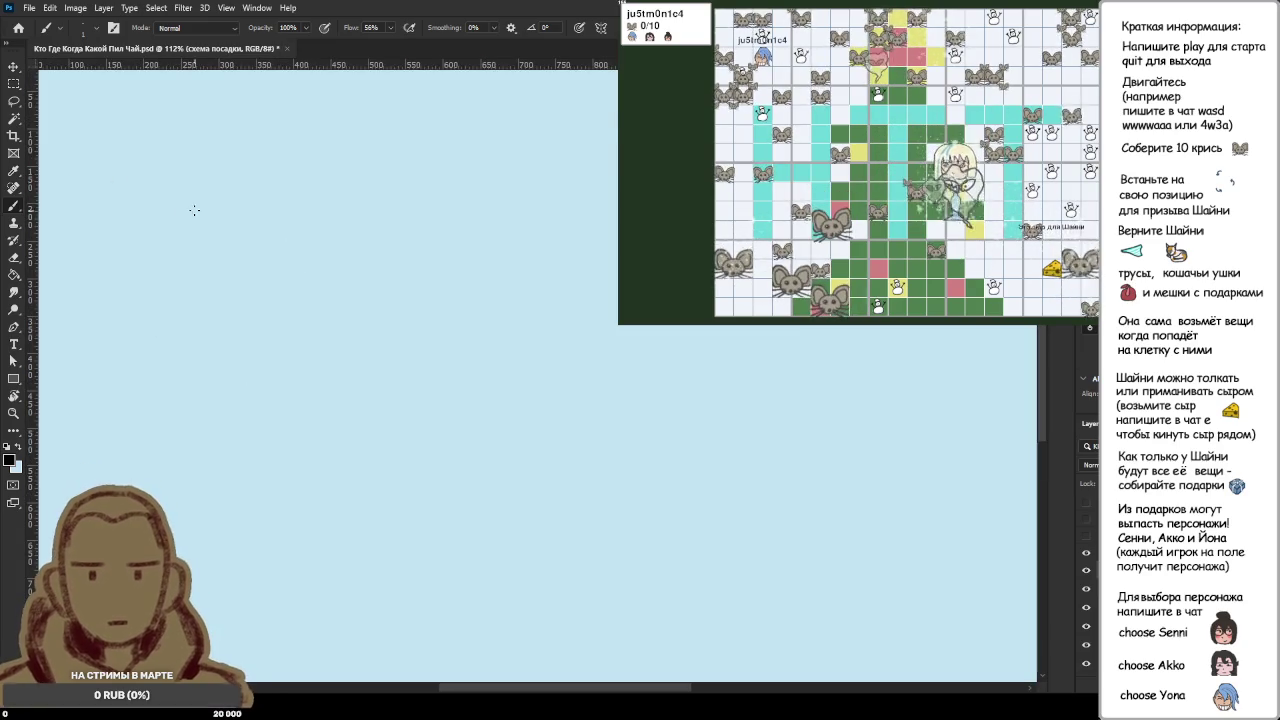
{"action": "left_click_drag", "start_coordinate": [228, 170], "coordinate": [190, 200]}
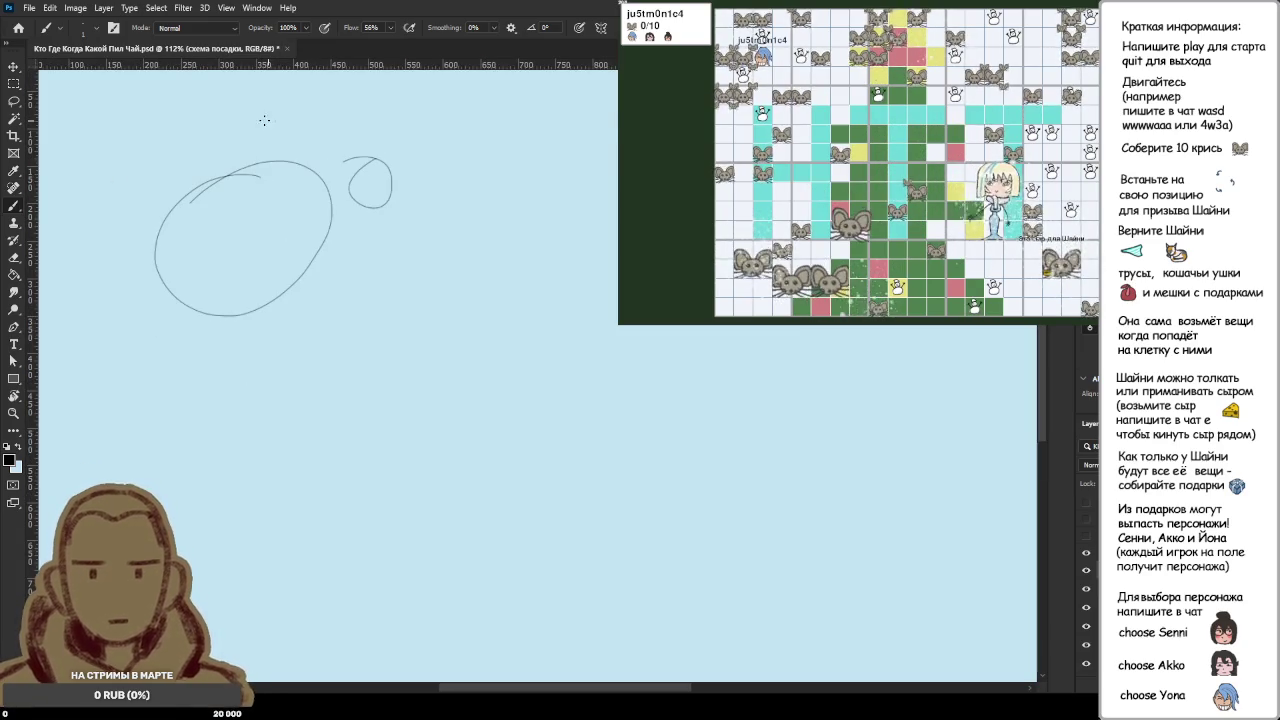
Step: Sketch small seat circles around the table, redrawing one further out
{"action": "left_click_drag", "start_coordinate": [113, 212], "coordinate": [151, 224]}
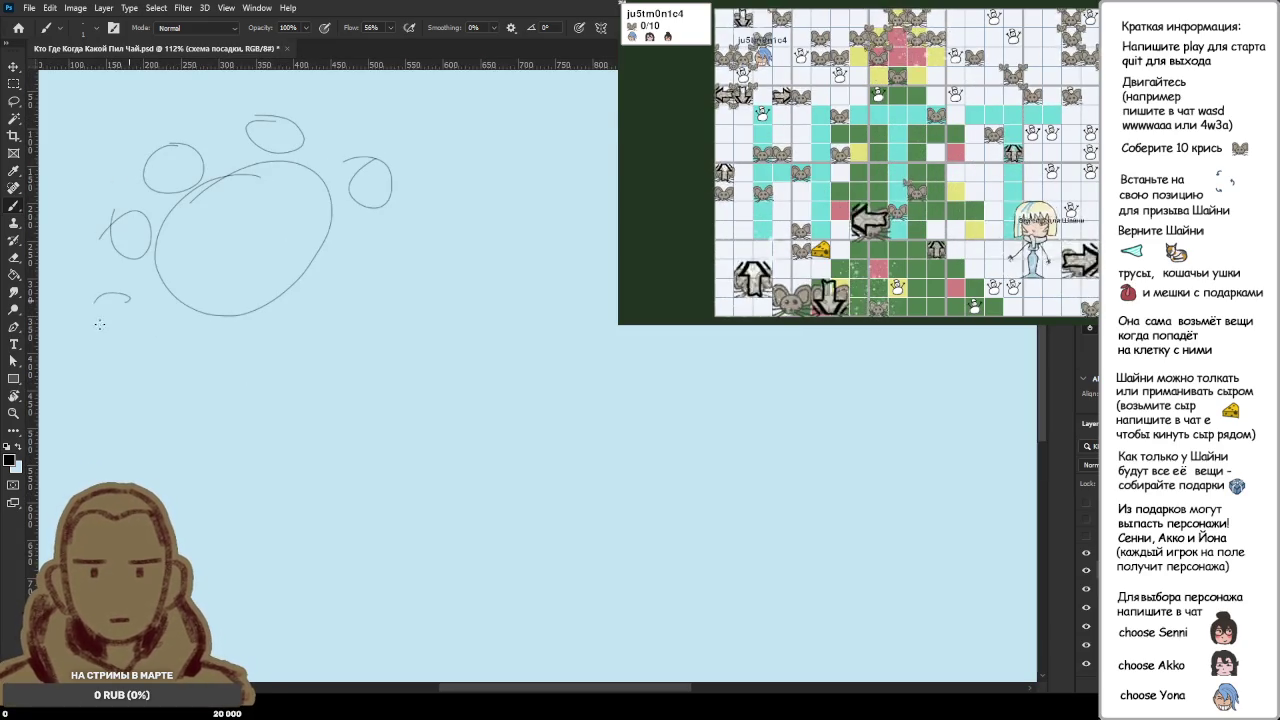
{"action": "left_click_drag", "start_coordinate": [199, 333], "coordinate": [222, 344]}
{"action": "left_click_drag", "start_coordinate": [296, 307], "coordinate": [288, 330]}
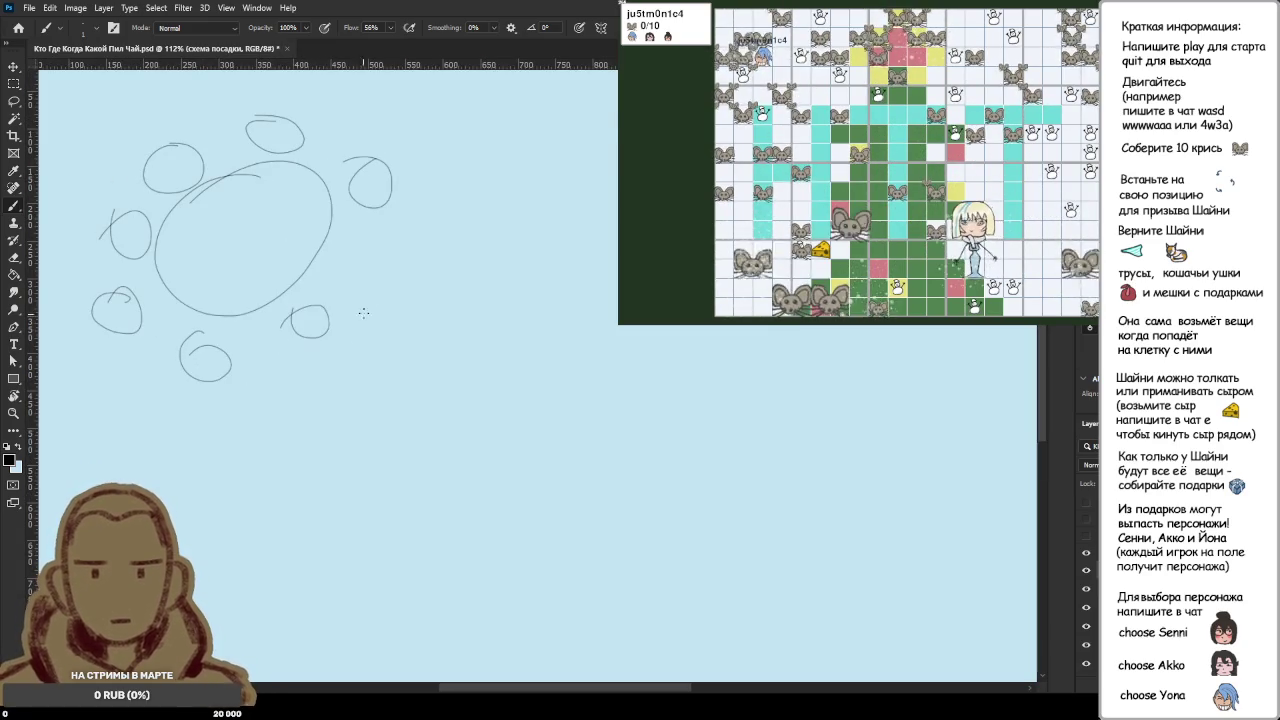
{"action": "key", "text": "ctrl+z"}
{"action": "left_click_drag", "start_coordinate": [345, 282], "coordinate": [335, 290]}
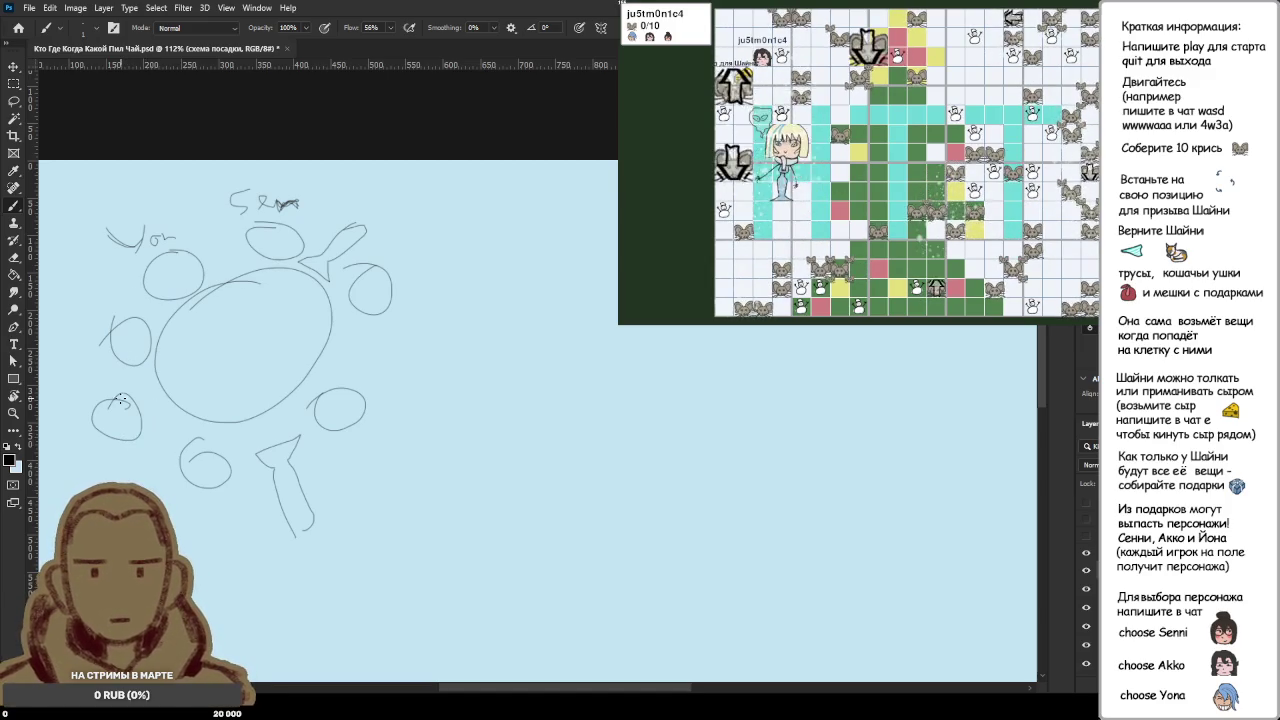
Step: Paint out some left-side sketch lines in canvas blue with a larger brush
{"action": "left_click", "coordinate": [90, 346], "text": "alt"}
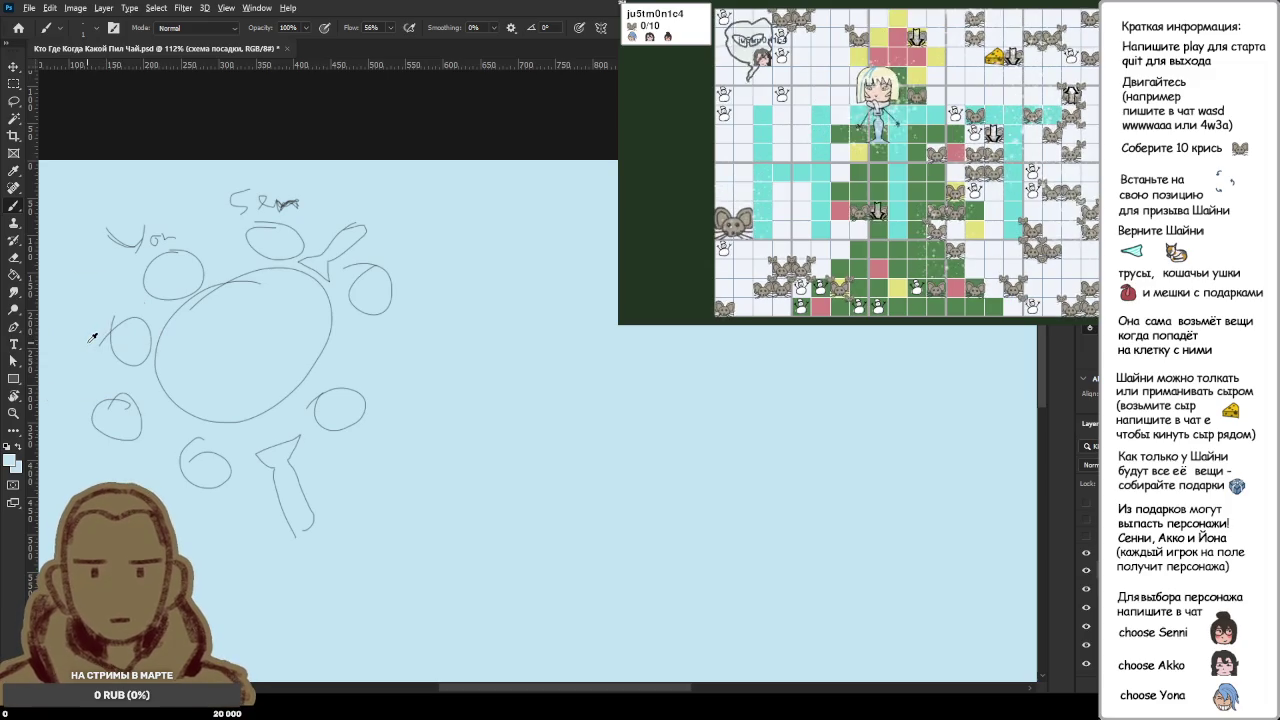
{"action": "key", "text": "bracketright"}
{"action": "key", "text": "bracketright"}
{"action": "key", "text": "bracketright"}
{"action": "left_click_drag", "start_coordinate": [100, 340], "coordinate": [137, 320]}
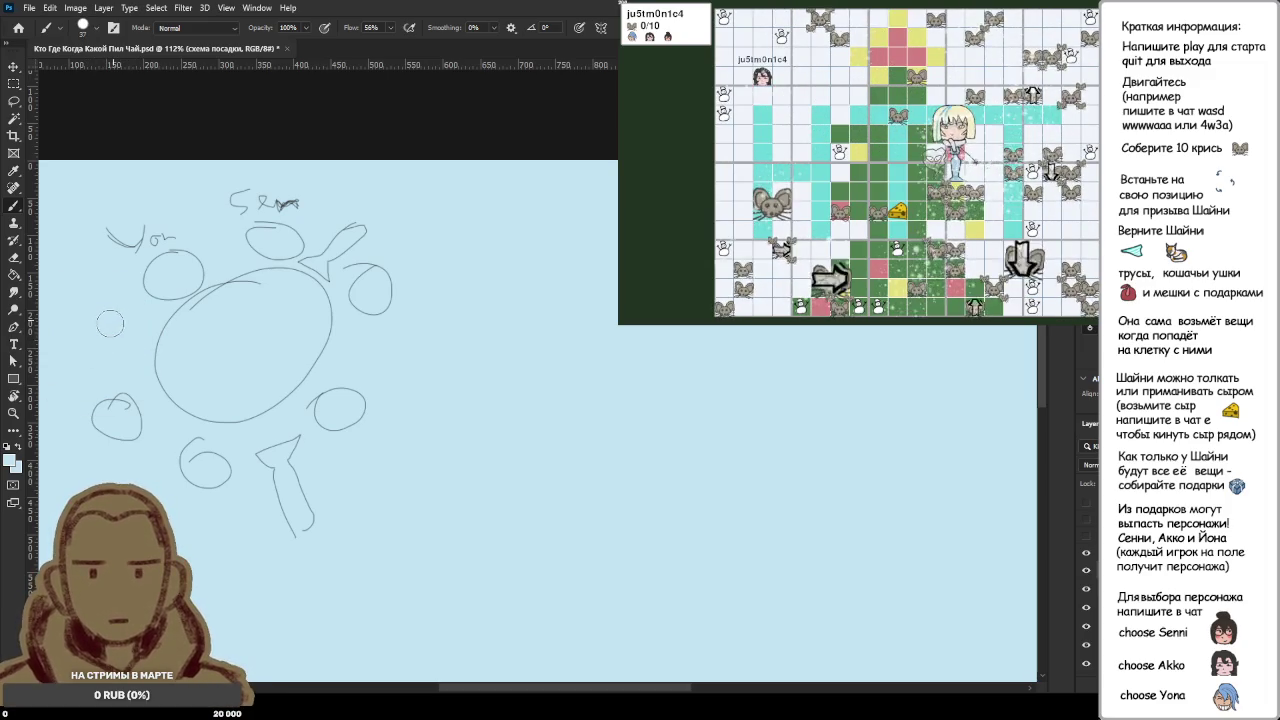
{"action": "left_click_drag", "start_coordinate": [113, 321], "coordinate": [125, 364]}
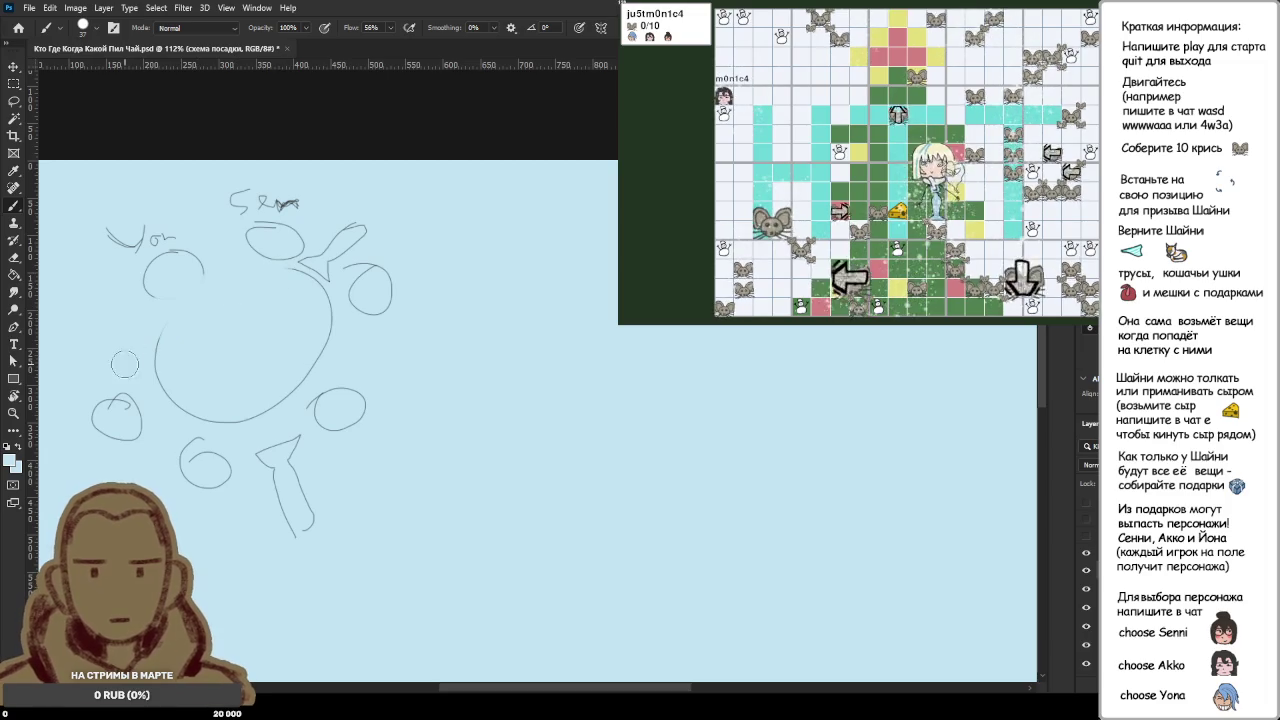
{"action": "key", "text": "ctrl+z"}
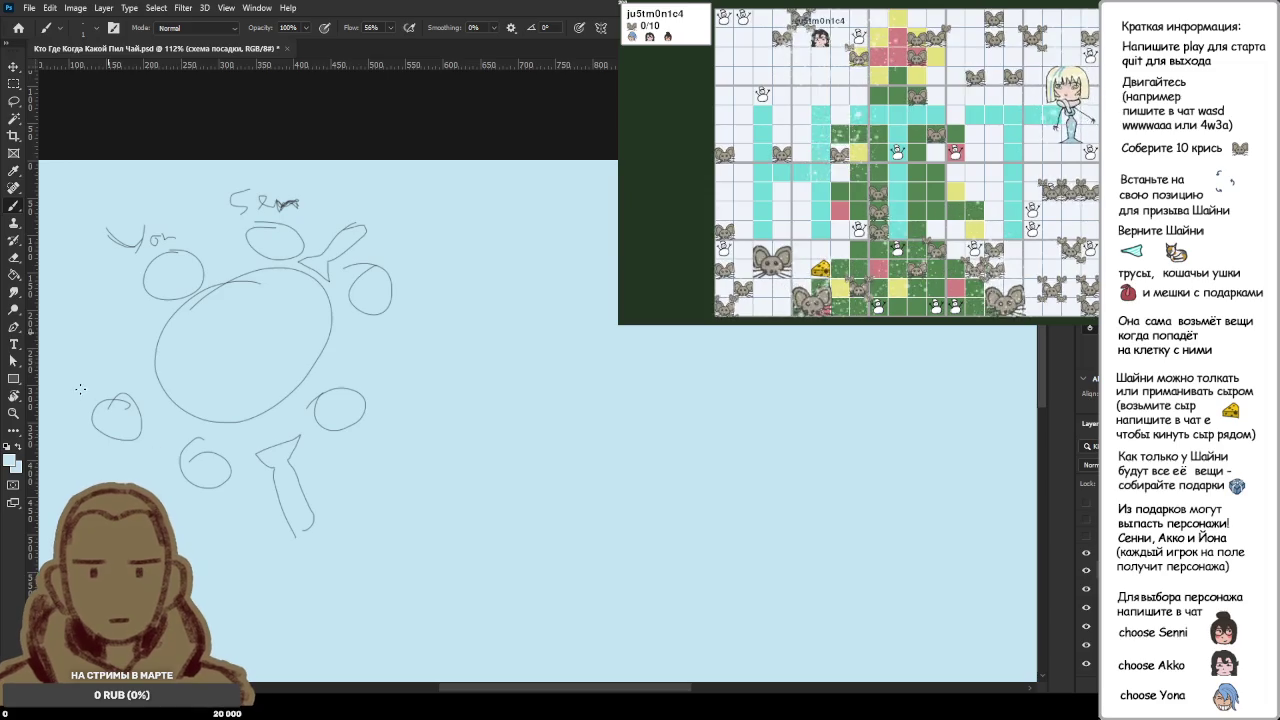
Step: Sample a darker colour and start the label "Камера 1" below the lower arrow
{"action": "key", "text": "i"}
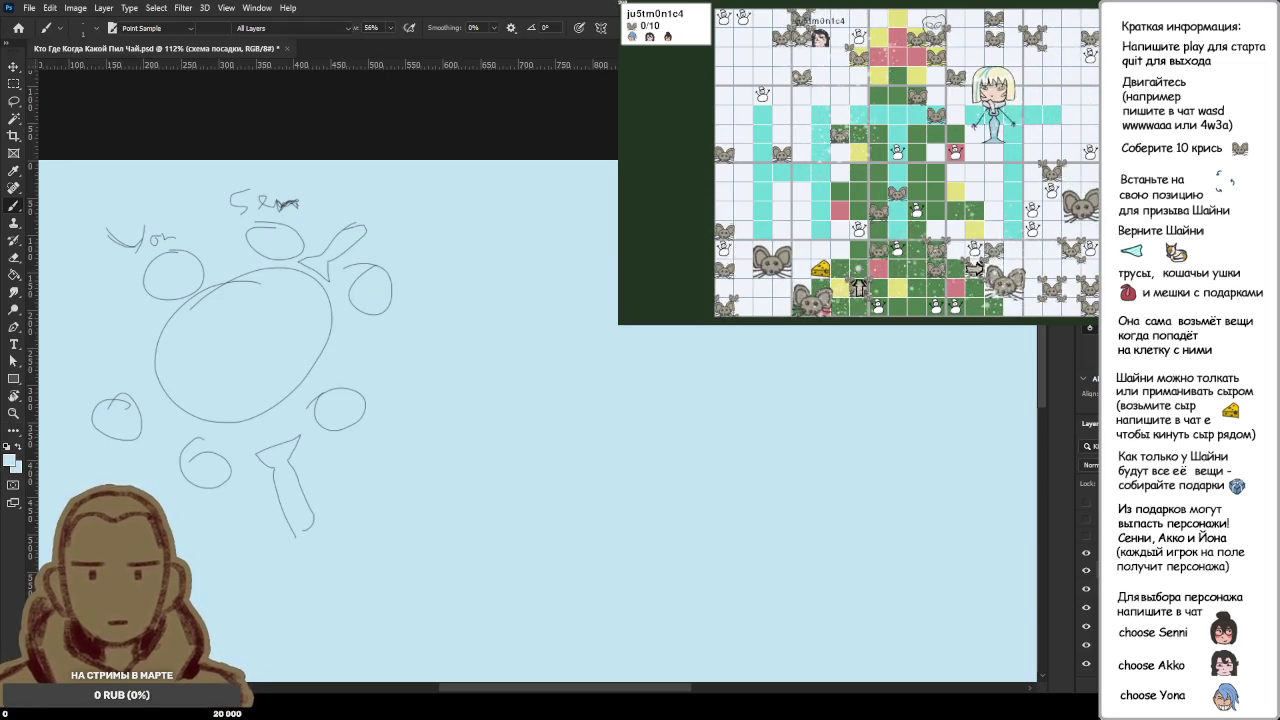
{"action": "key", "text": "b"}
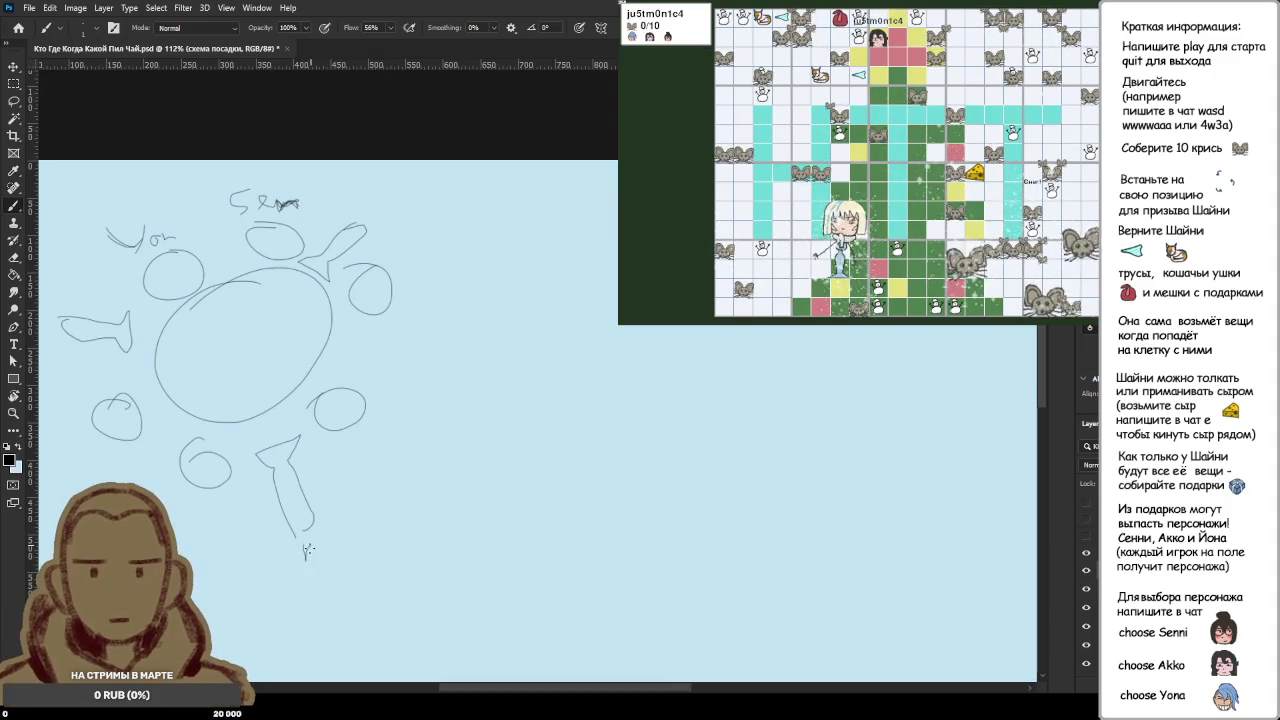
{"action": "left_click_drag", "start_coordinate": [305, 548], "coordinate": [327, 538]}
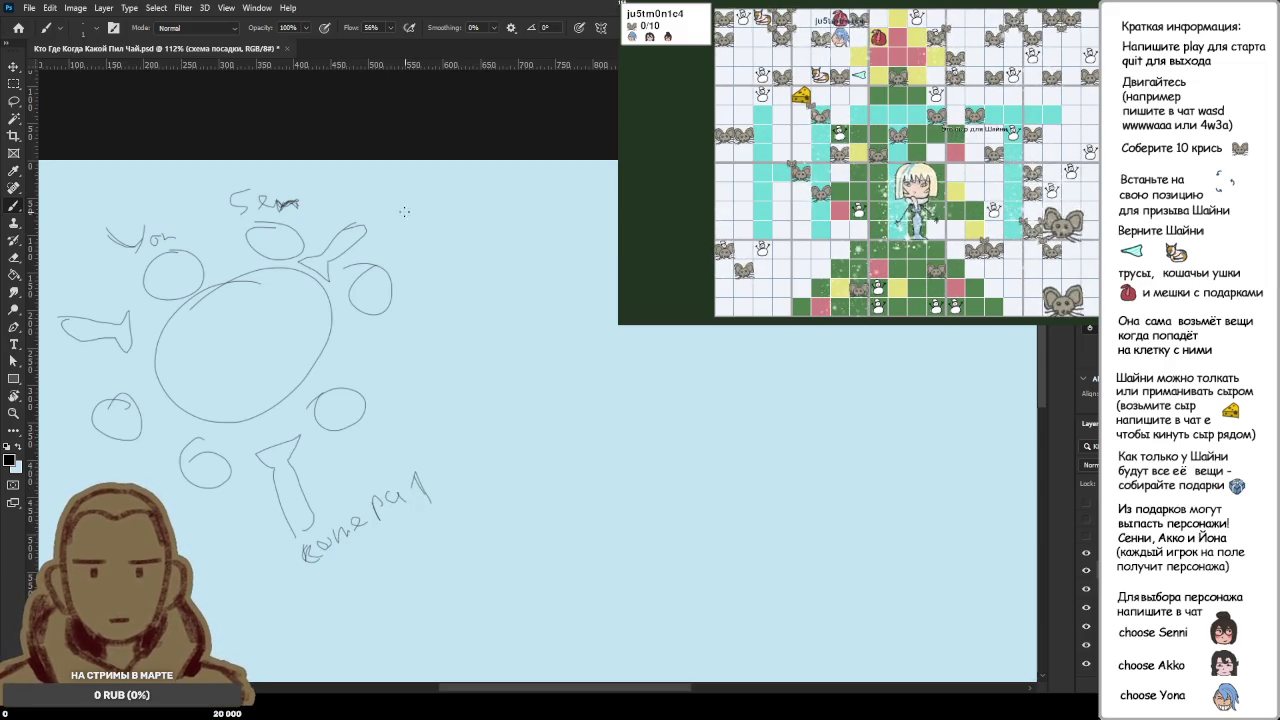
Step: Handwrite the 'камера 2' label at upper right and finish the left arrow marker's note
{"action": "left_click_drag", "start_coordinate": [374, 208], "coordinate": [508, 203]}
{"action": "left_click_drag", "start_coordinate": [521, 196], "coordinate": [547, 202]}
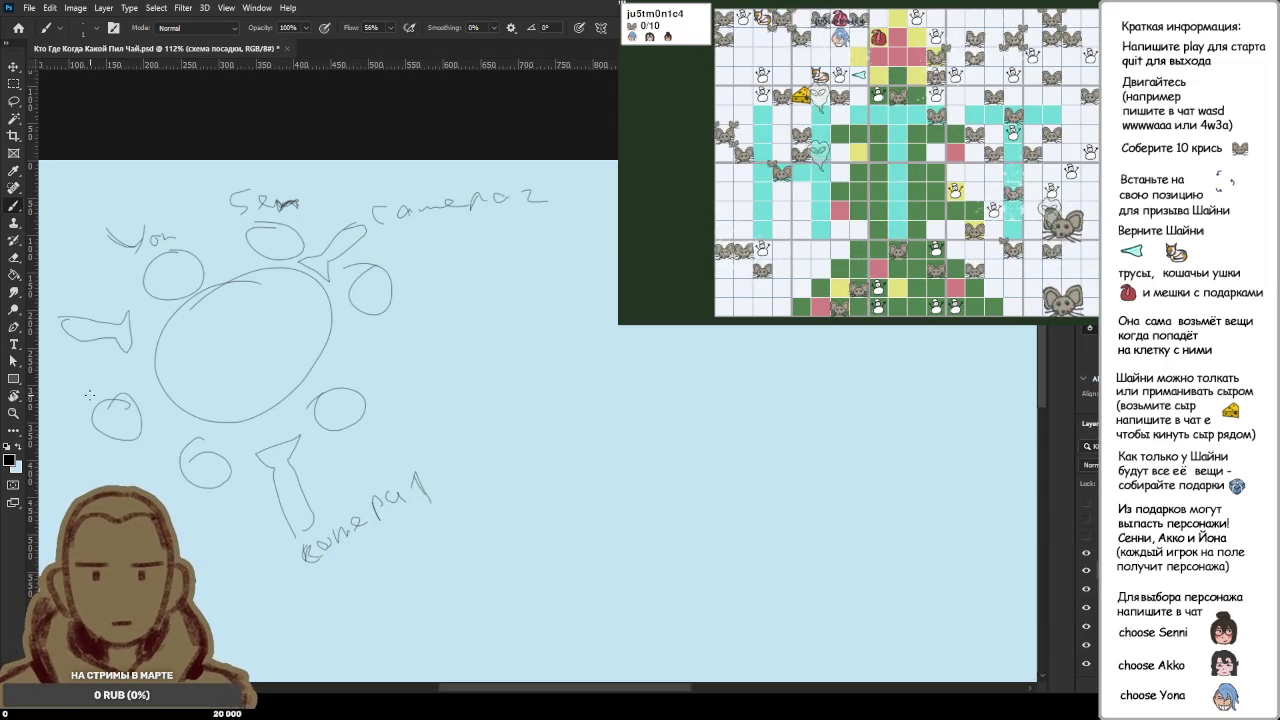
{"action": "left_click_drag", "start_coordinate": [62, 288], "coordinate": [79, 306]}
{"action": "left_click_drag", "start_coordinate": [316, 263], "coordinate": [327, 281]}
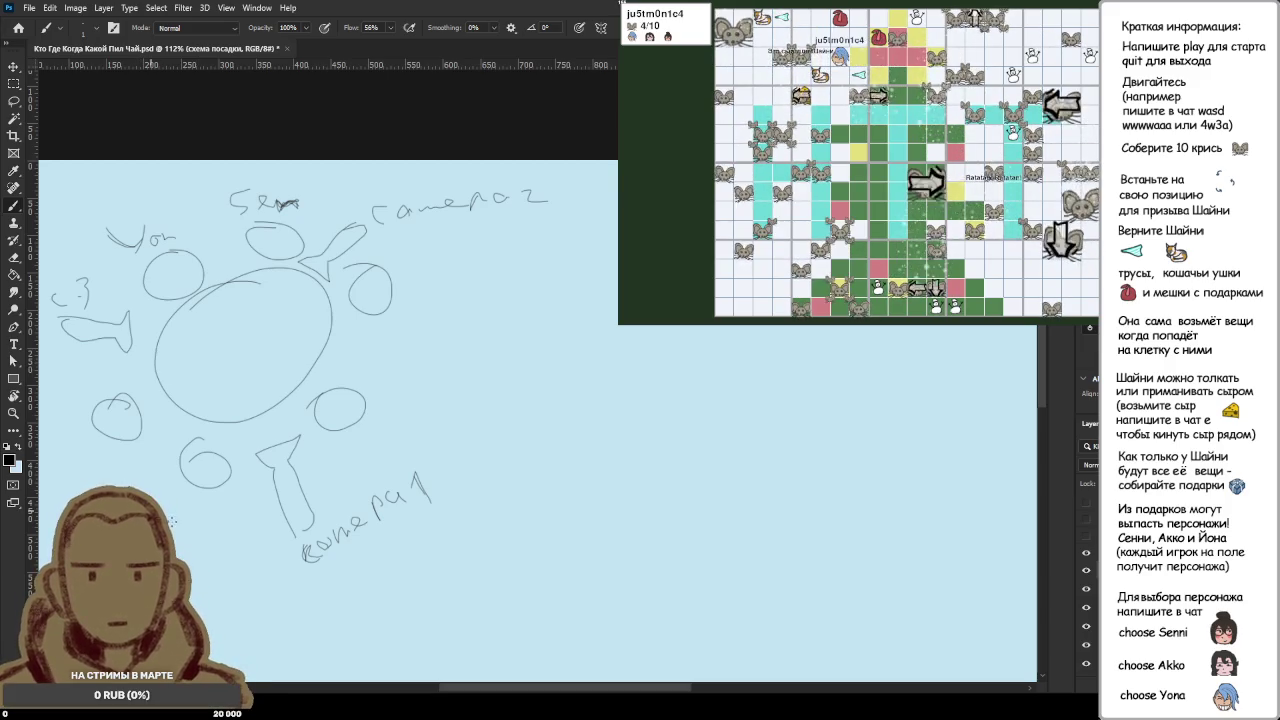
Step: Handwrite name labels beside the lower-left, right and lower-right seats, undoing stray strokes
{"action": "left_click_drag", "start_coordinate": [170, 508], "coordinate": [228, 510]}
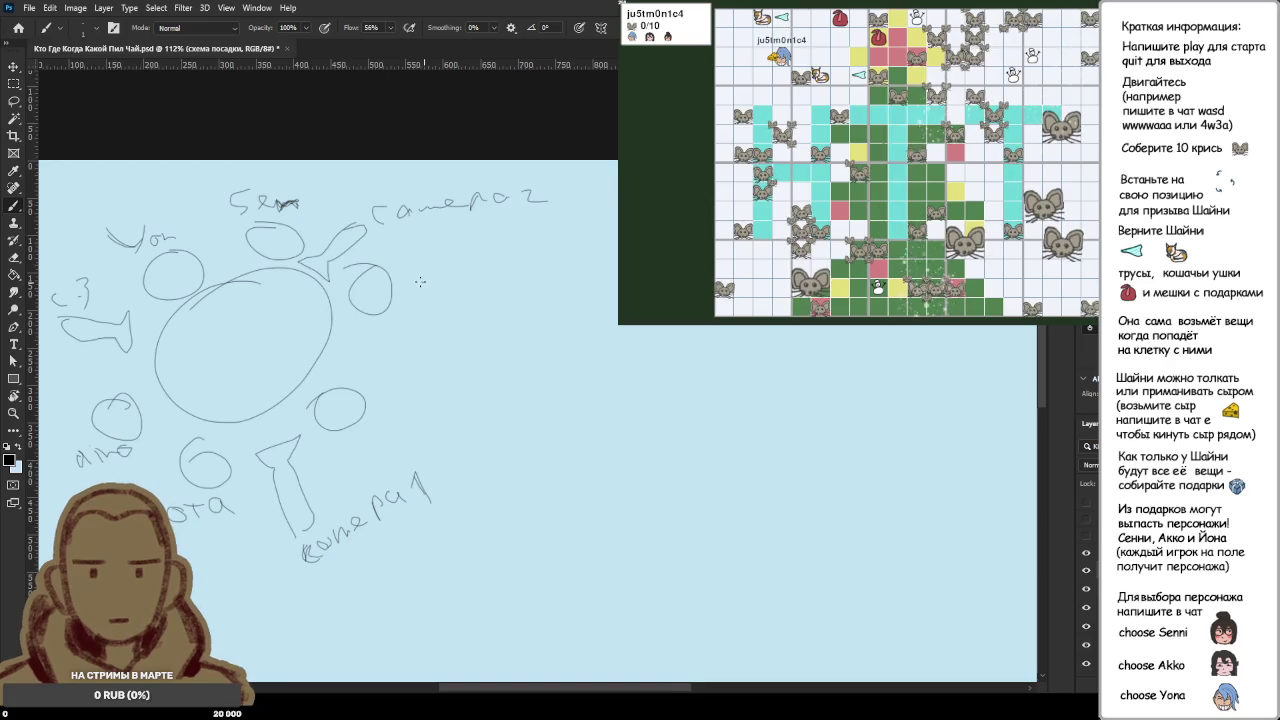
{"action": "left_click_drag", "start_coordinate": [410, 297], "coordinate": [449, 296]}
{"action": "left_click_drag", "start_coordinate": [457, 284], "coordinate": [457, 296]}
{"action": "left_click_drag", "start_coordinate": [466, 285], "coordinate": [465, 286]}
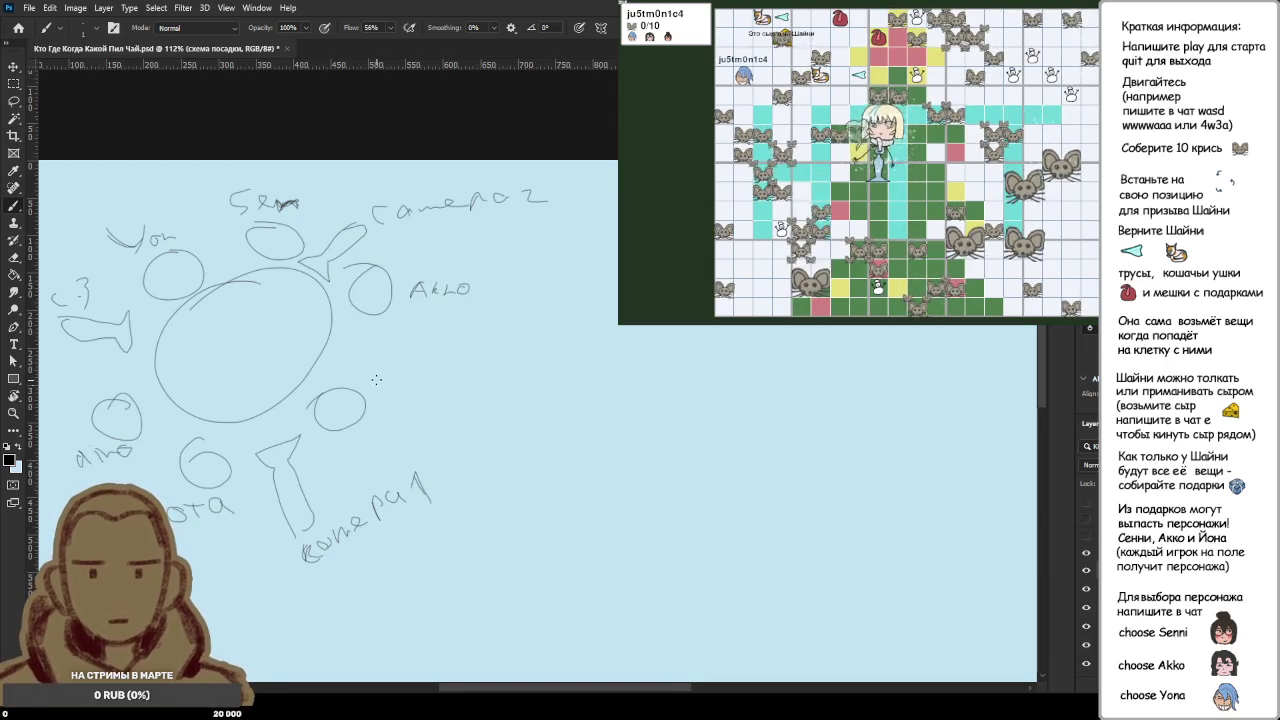
{"action": "mouse_move", "coordinate": [383, 384]}
{"action": "left_mouse_down"}
{"action": "mouse_move", "coordinate": [370, 400]}
{"action": "mouse_move", "coordinate": [398, 384]}
{"action": "mouse_move", "coordinate": [446, 395]}
{"action": "mouse_move", "coordinate": [455, 376]}
{"action": "left_mouse_up"}
{"action": "key", "text": "ctrl+z"}
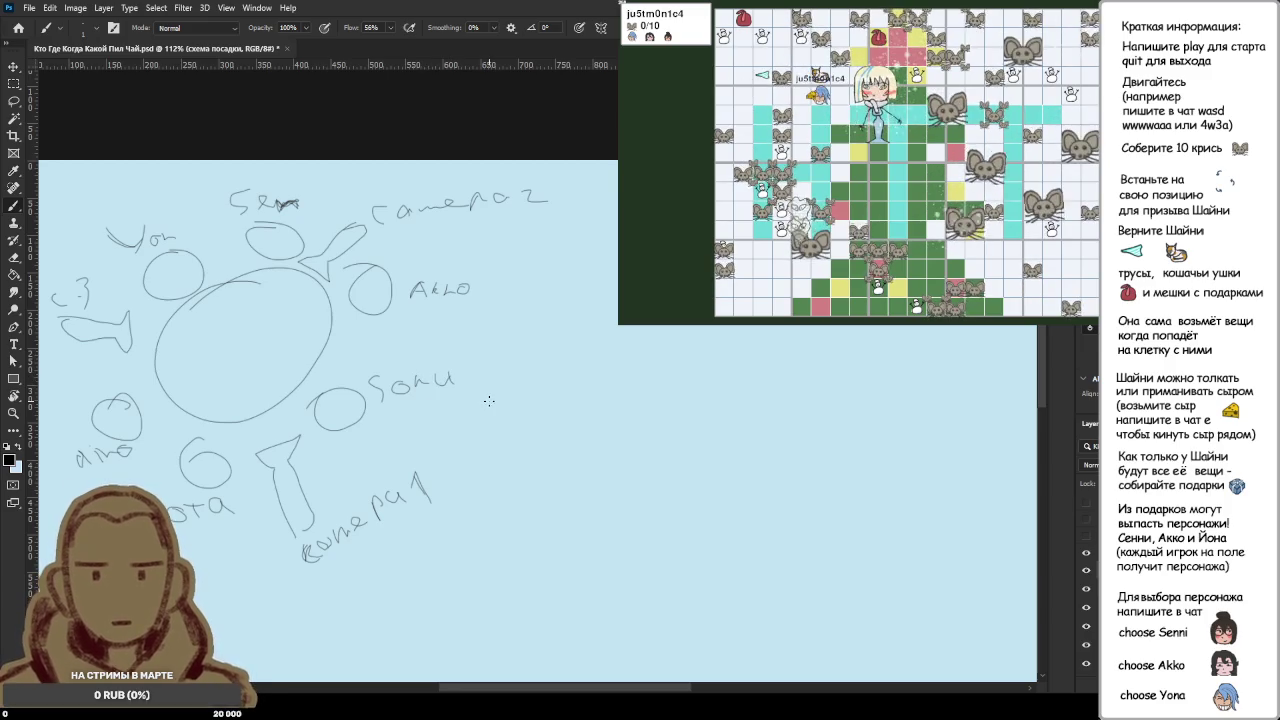
{"action": "left_click", "coordinate": [458, 378]}
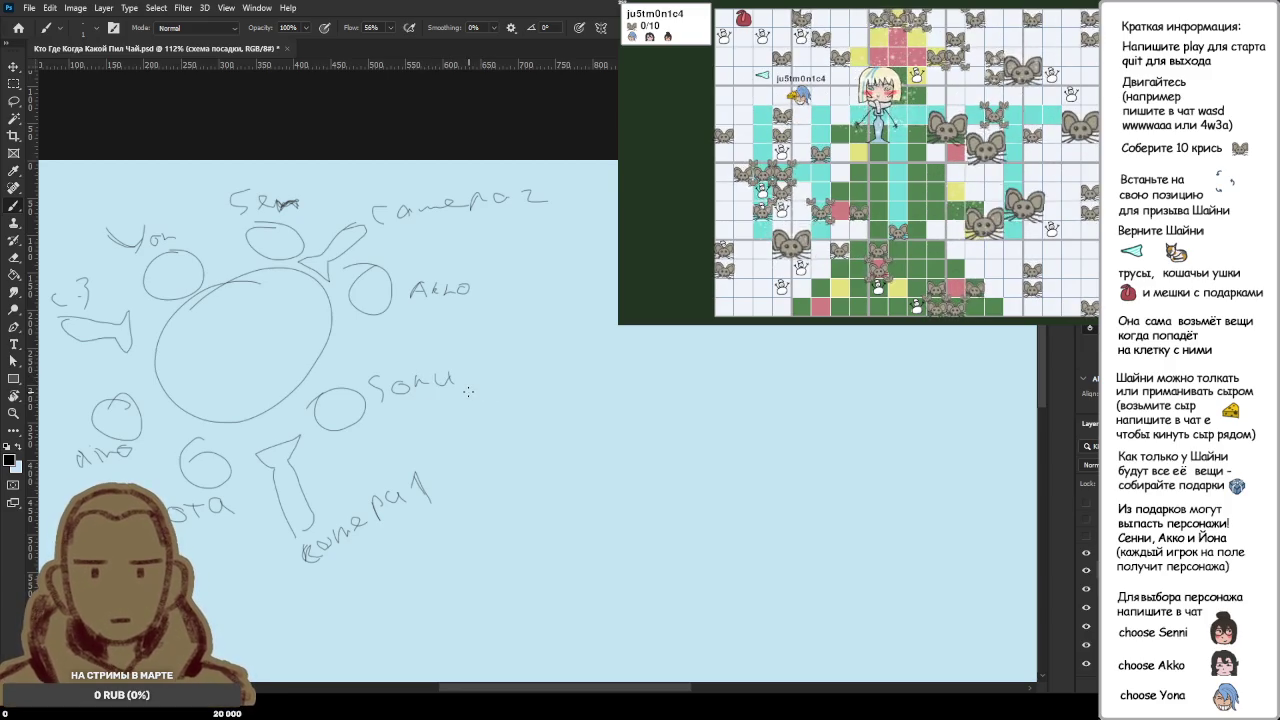
{"action": "key", "text": "ctrl+z"}
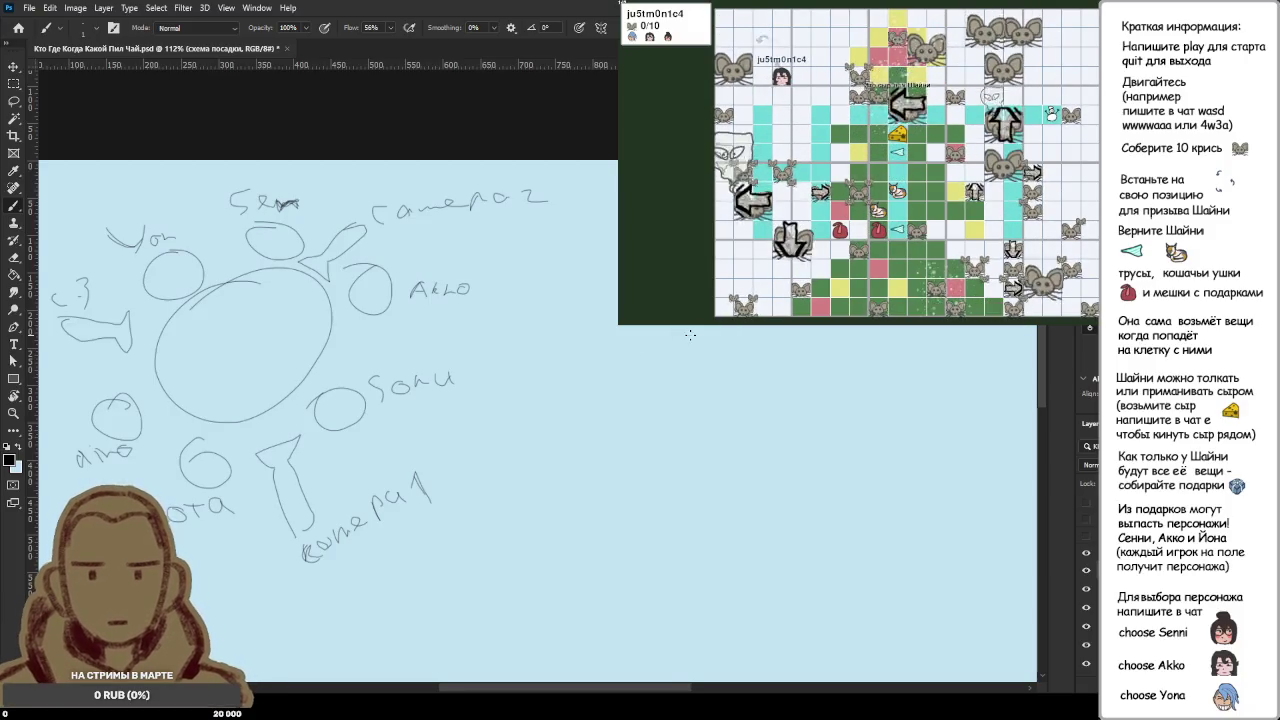
Step: Handwrite 'talking' right of the seating diagram, discarding a stray squiggle, and save
{"action": "left_click_drag", "start_coordinate": [630, 341], "coordinate": [655, 380]}
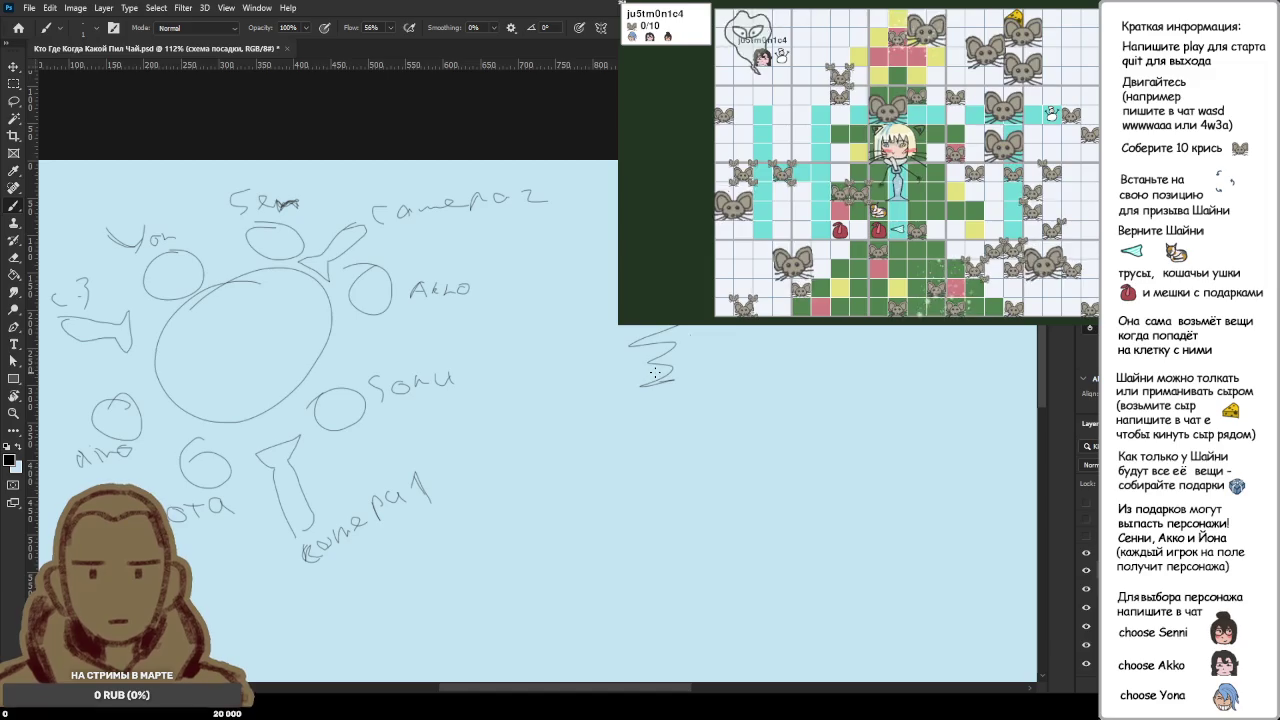
{"action": "key", "text": "ctrl+z"}
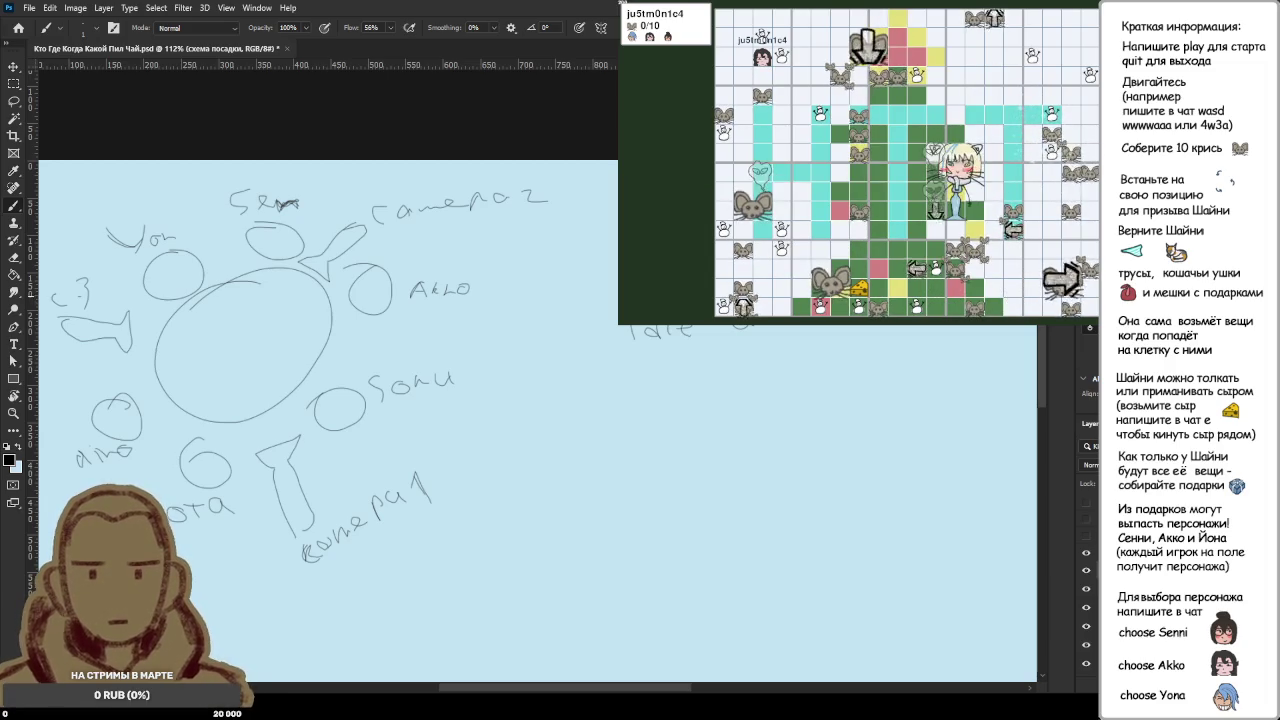
{"action": "left_click_drag", "start_coordinate": [659, 388], "coordinate": [775, 372]}
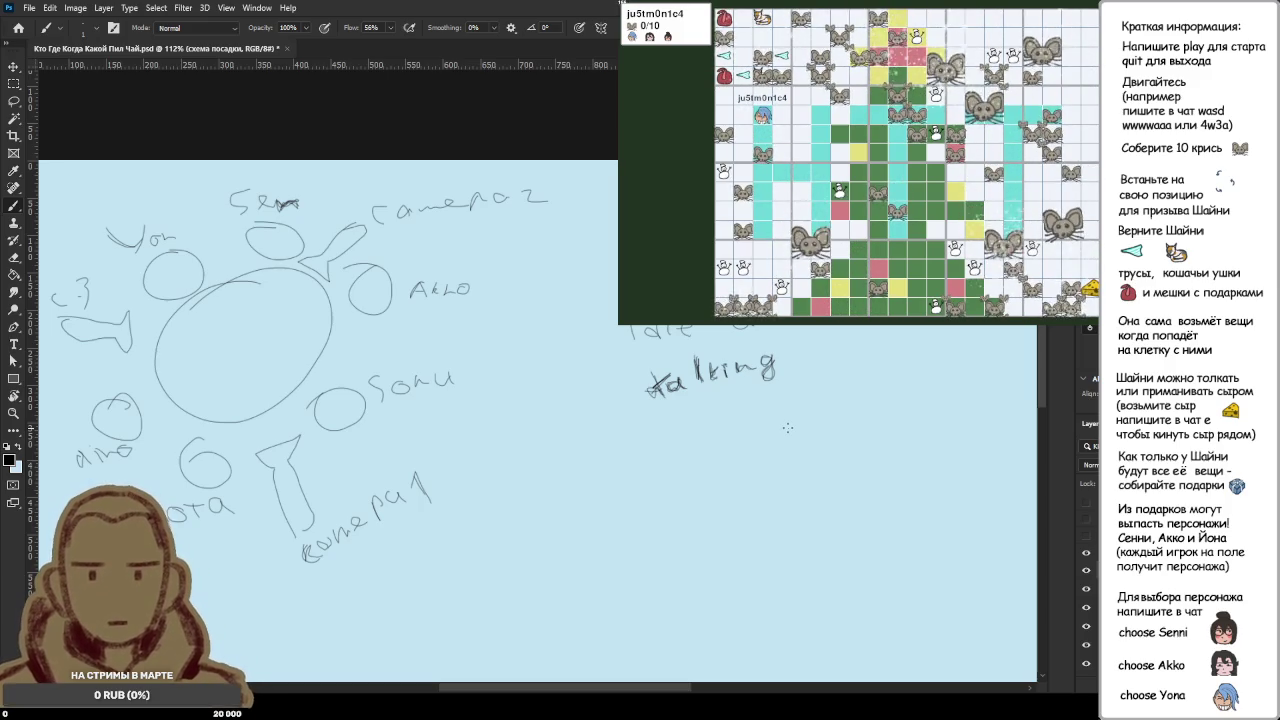
{"action": "key", "text": "ctrl+s"}
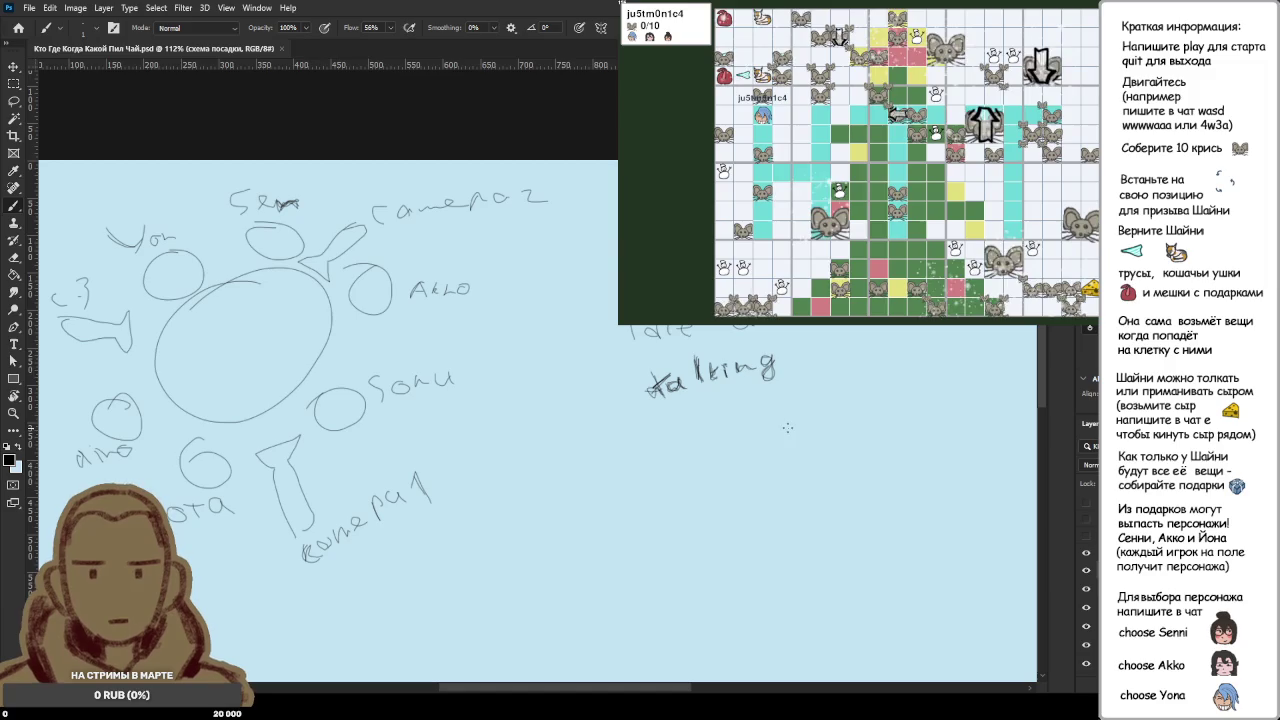